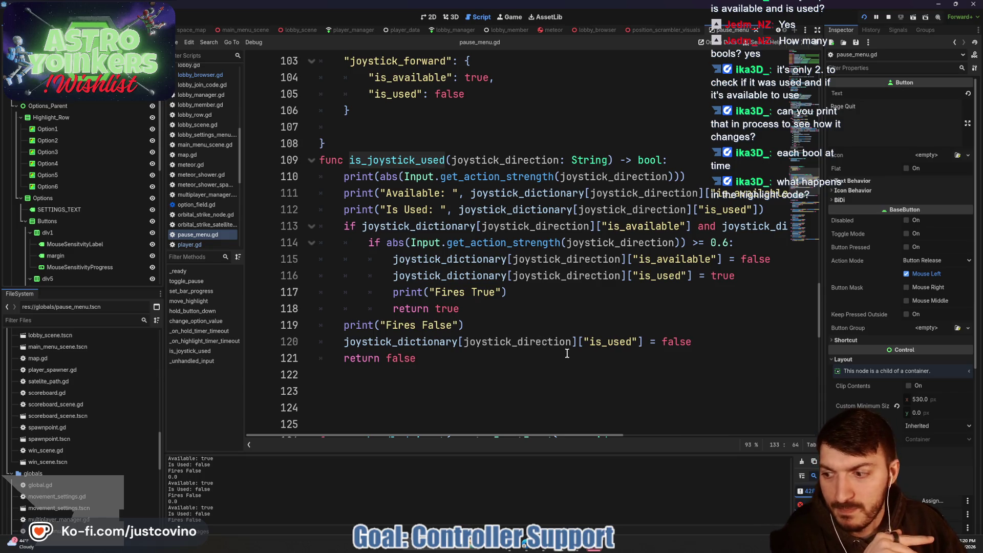
# Stop the running game test and put the caret just before the 'or' on line 133
pyautogui.scroll(-4, 566, 354)
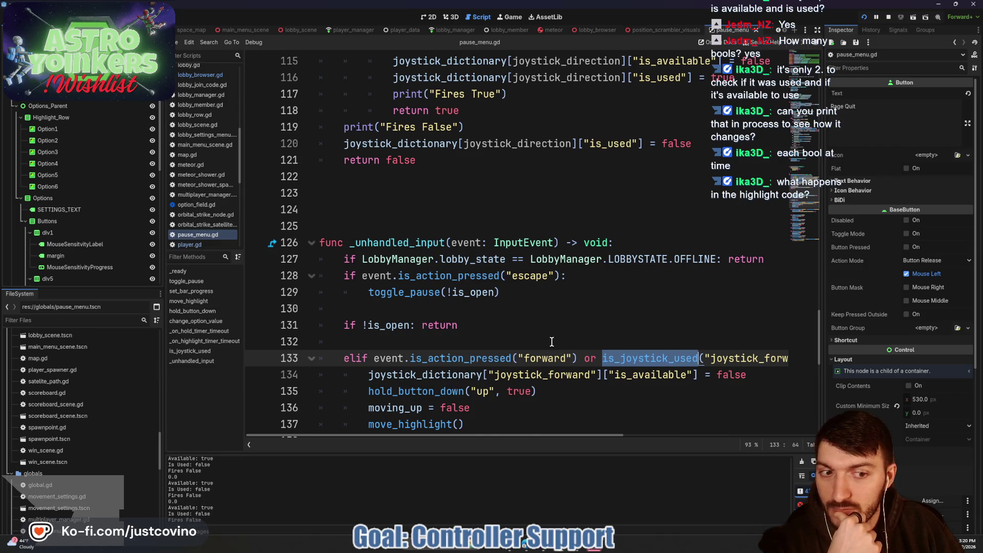
pyautogui.scroll(3, 551, 341)
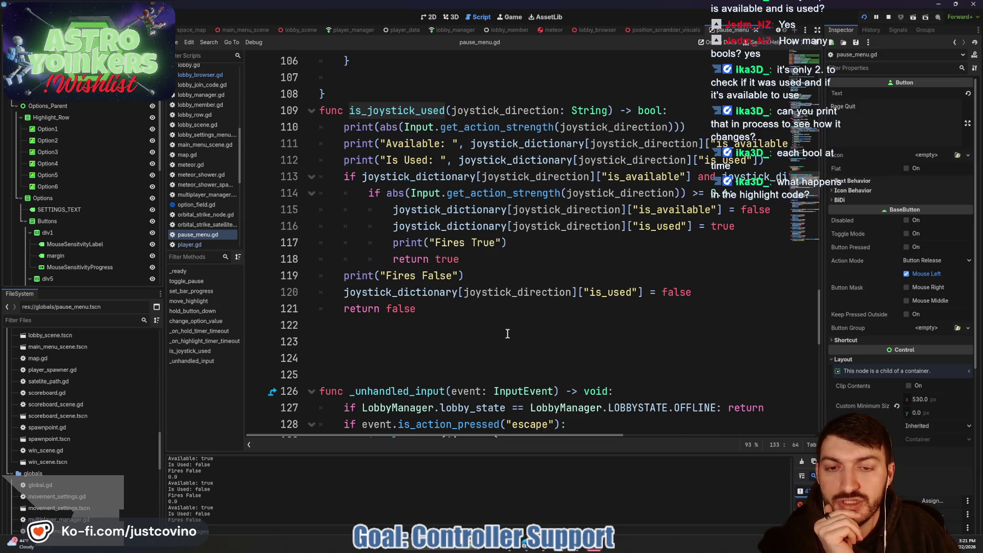
pyautogui.scroll(-4, 499, 329)
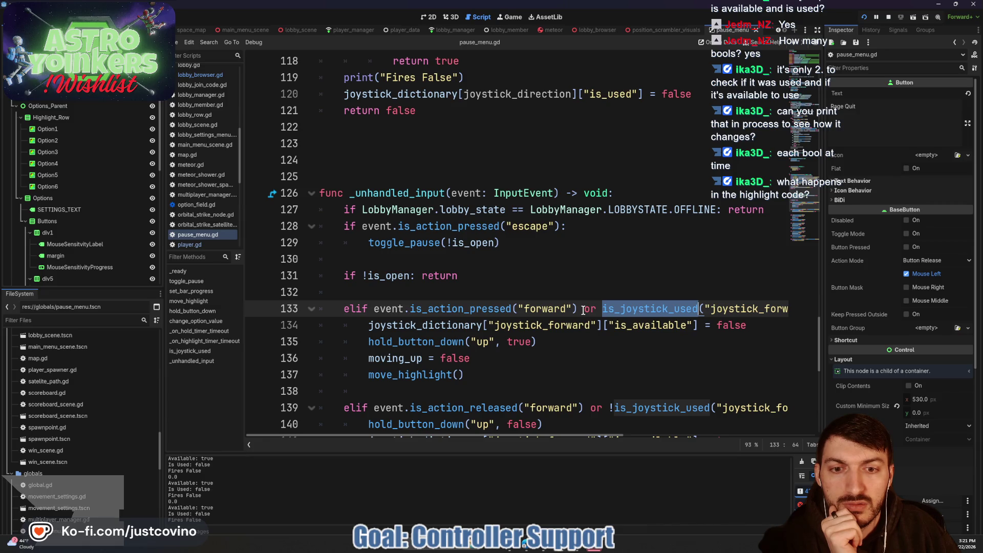
pyautogui.click(889, 18)
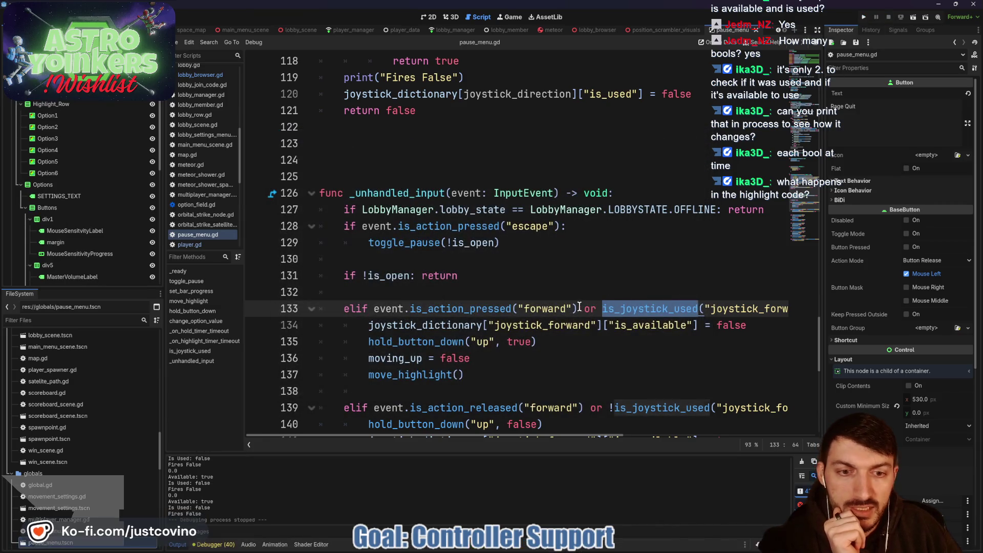
pyautogui.click(579, 308)
pyautogui.click(583, 308)
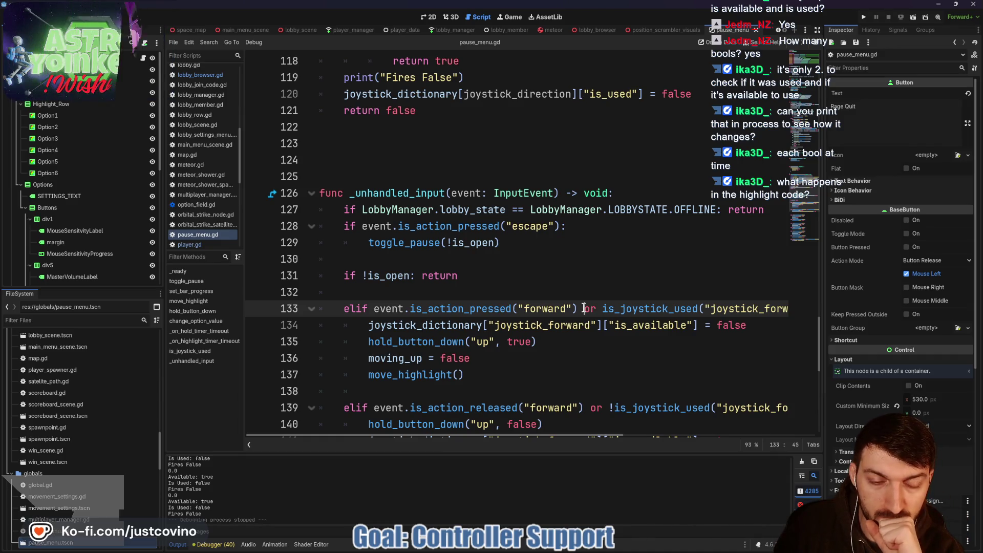
# Review pause_menu.gd's input handling and select the hold_button_down call on line 135
pyautogui.scroll(-2, 583, 308)
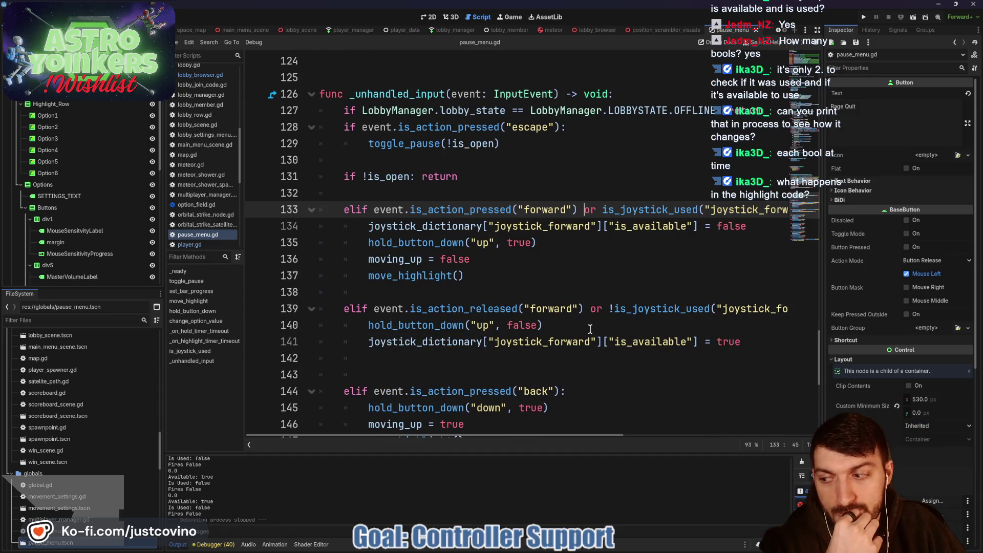
pyautogui.scroll(-2, 590, 329)
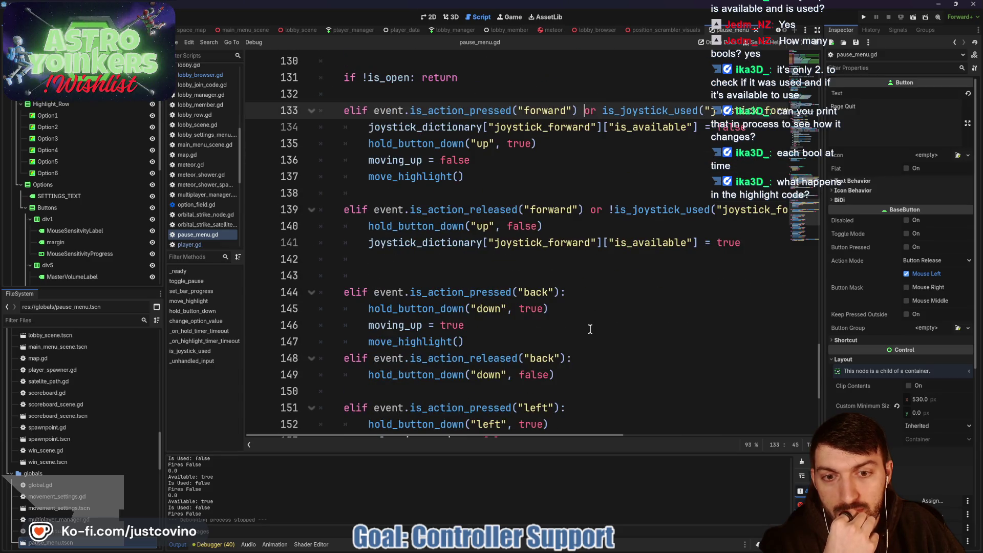
pyautogui.scroll(2, 590, 328)
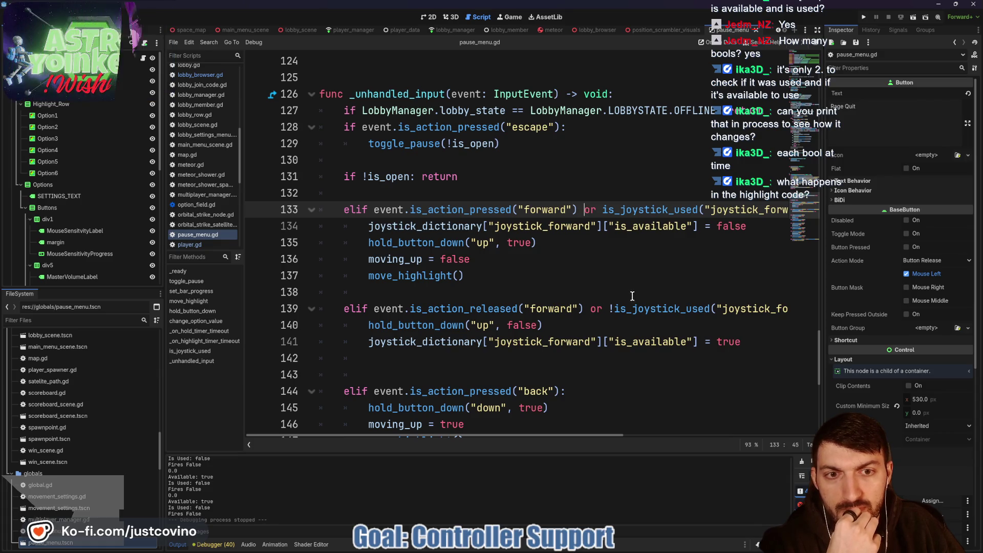
pyautogui.scroll(1, 614, 307)
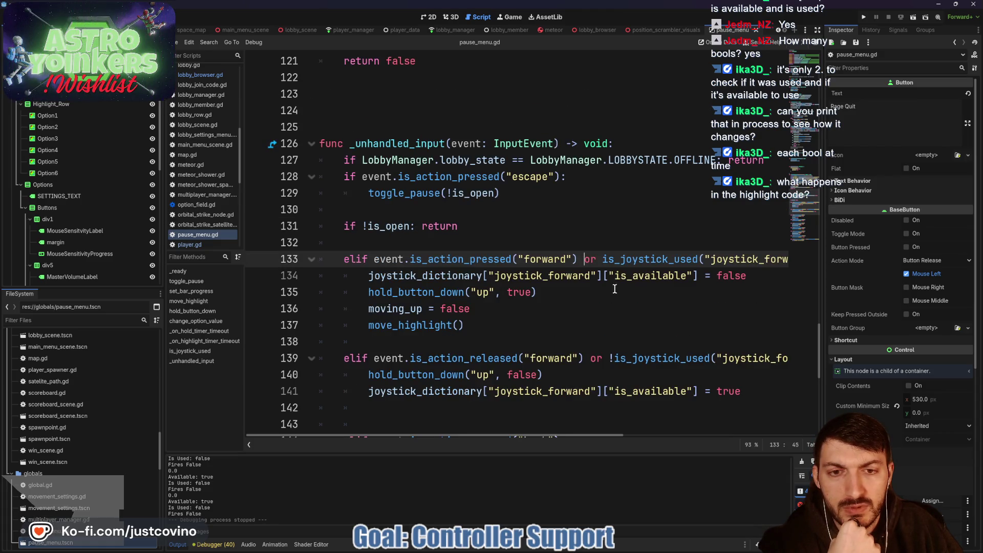
pyautogui.moveTo(461, 258)
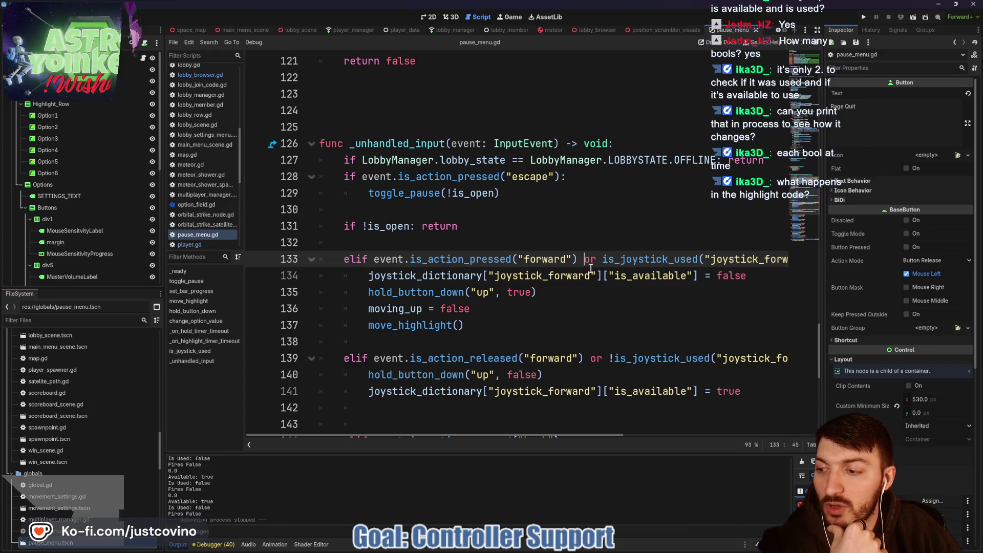
pyautogui.scroll(5, 577, 290)
pyautogui.scroll(14, 579, 296)
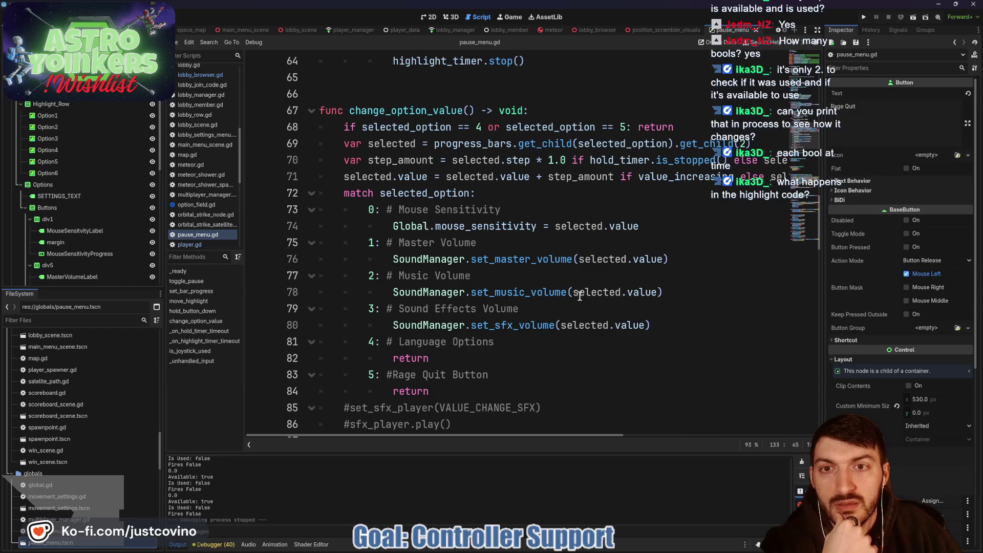
pyautogui.scroll(9, 579, 296)
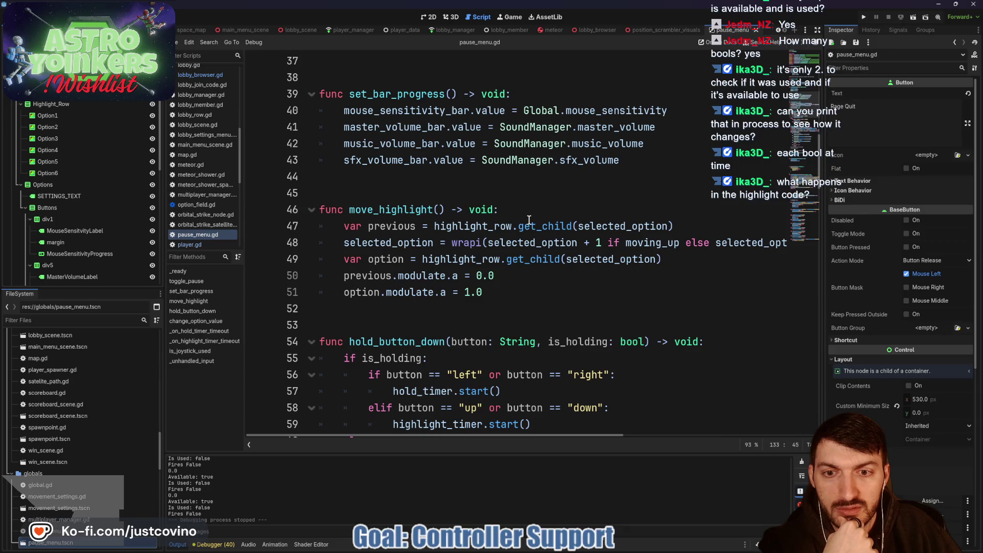
pyautogui.scroll(-15, 559, 321)
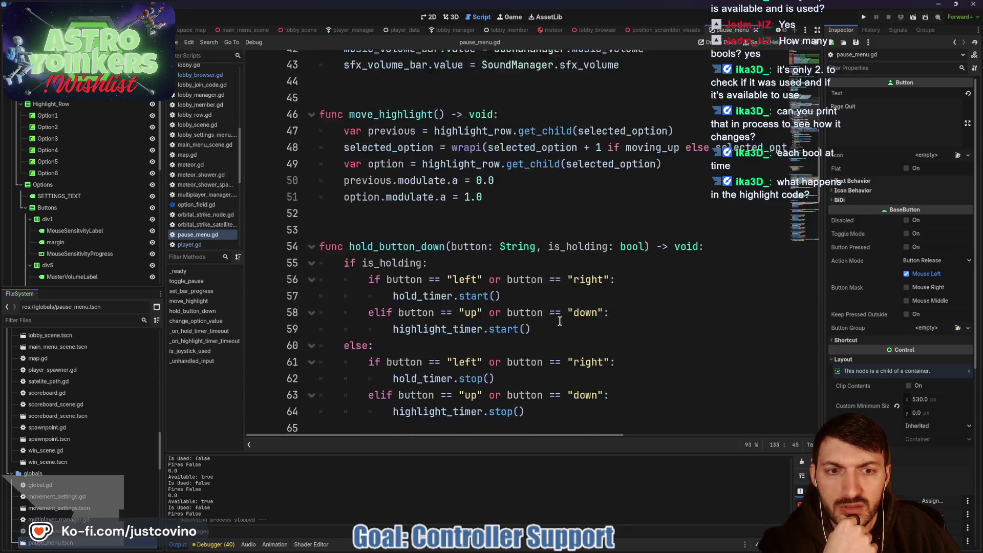
pyautogui.scroll(-7, 548, 319)
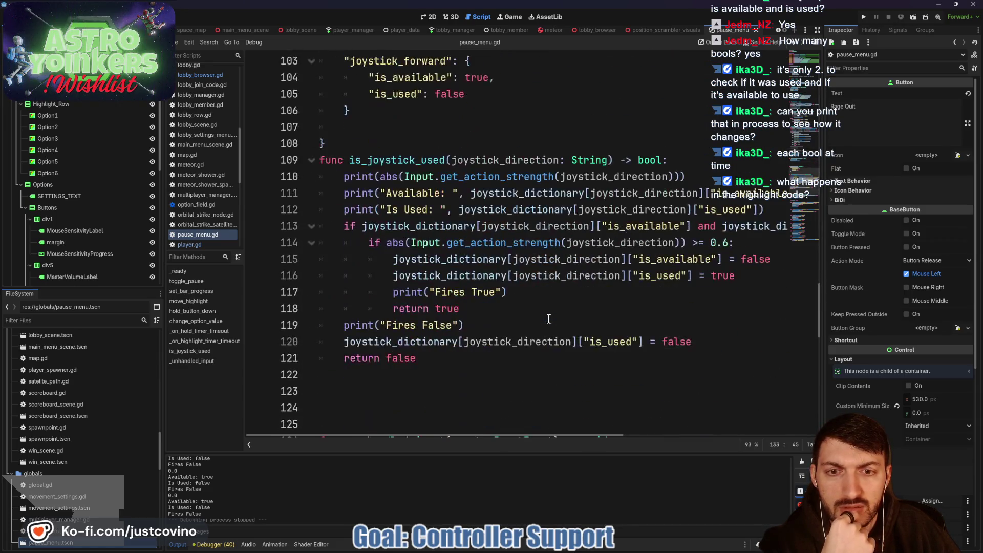
pyautogui.scroll(1, 545, 317)
pyautogui.scroll(-7, 546, 317)
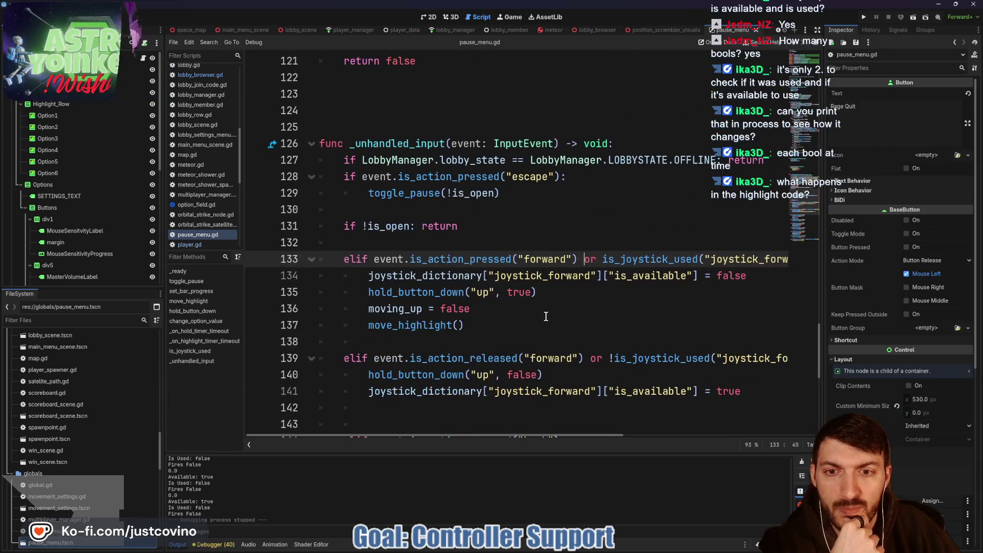
pyautogui.doubleClick(436, 293)
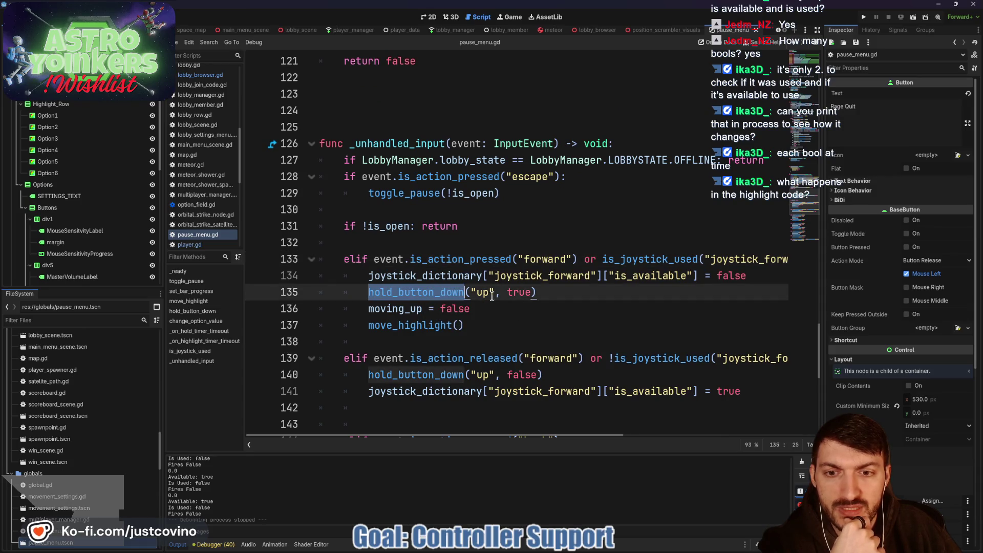
pyautogui.keyDown('ctrl'); pyautogui.click(421, 294); pyautogui.keyUp('ctrl')
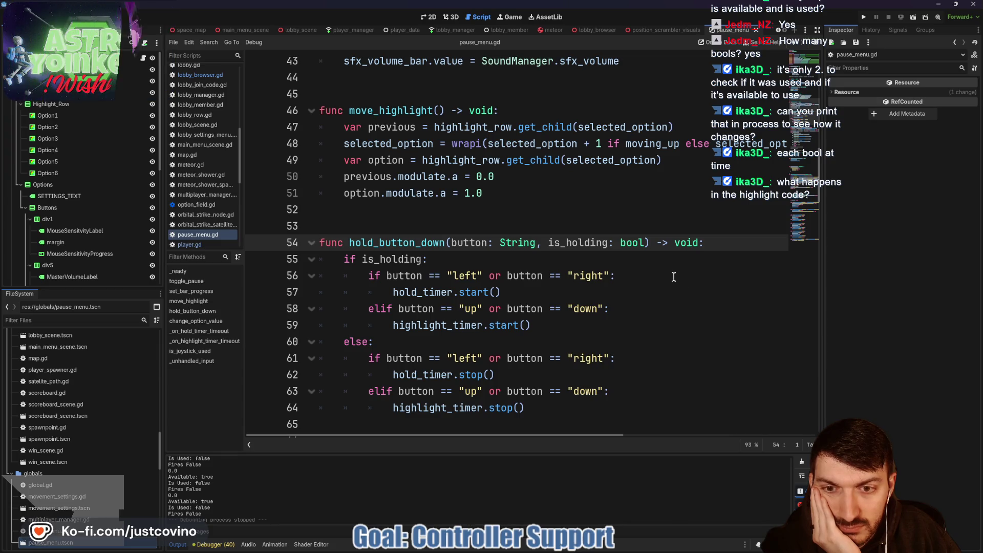
pyautogui.scroll(-1, 670, 277)
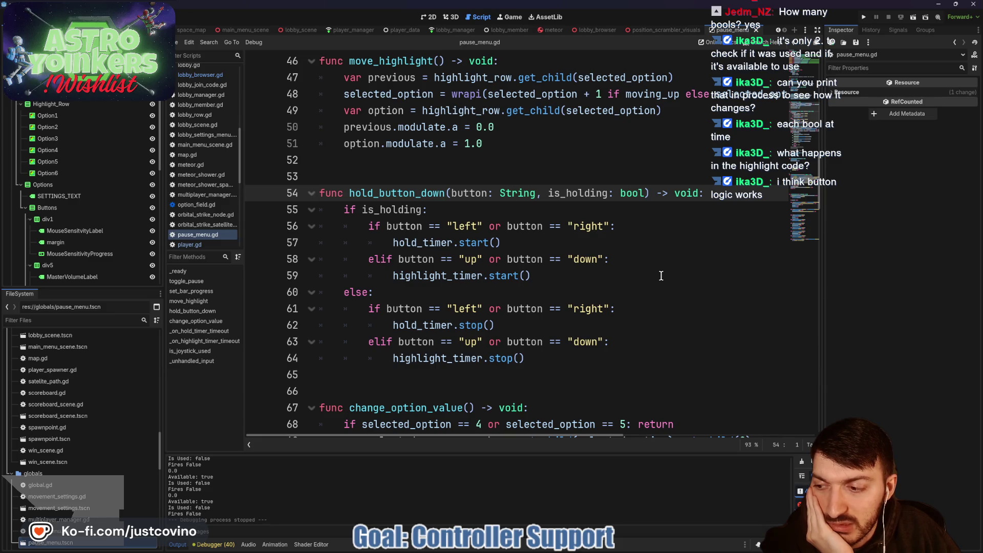
pyautogui.scroll(-12, 661, 276)
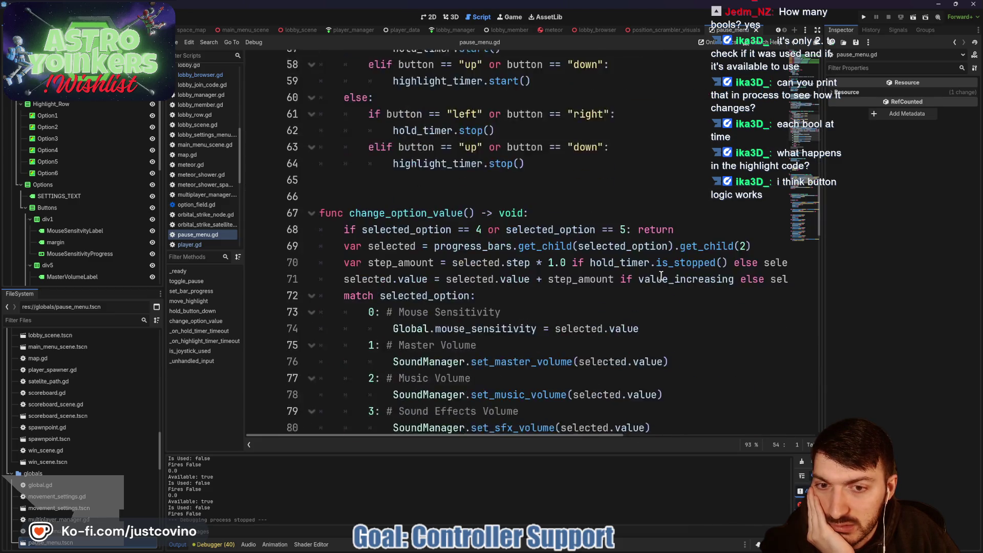
pyautogui.scroll(-9, 656, 275)
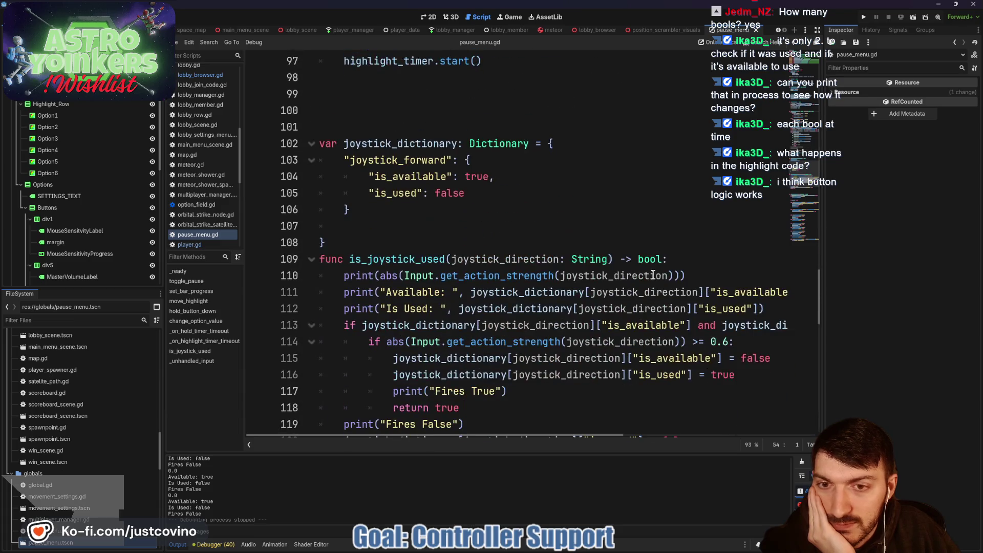
pyautogui.scroll(3, 650, 275)
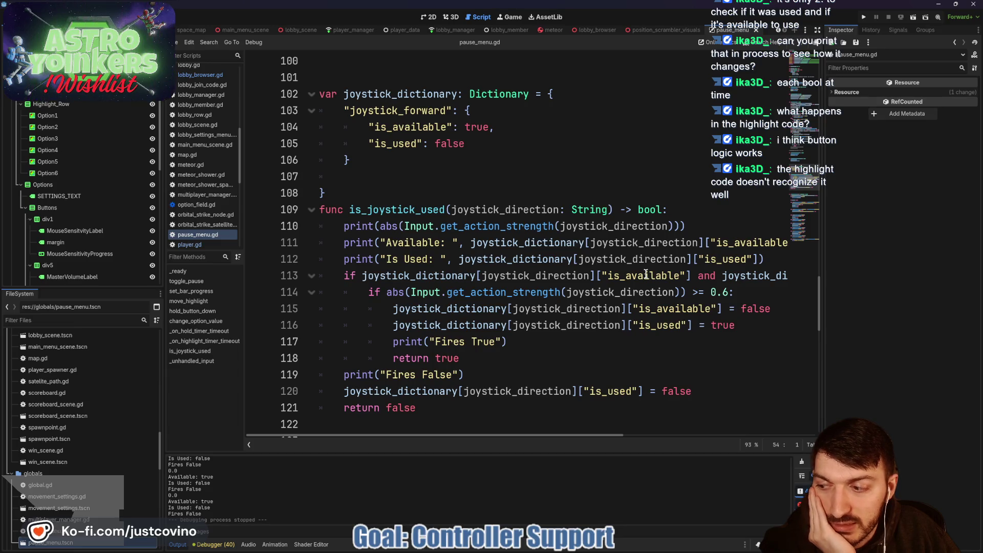
pyautogui.scroll(-4, 646, 275)
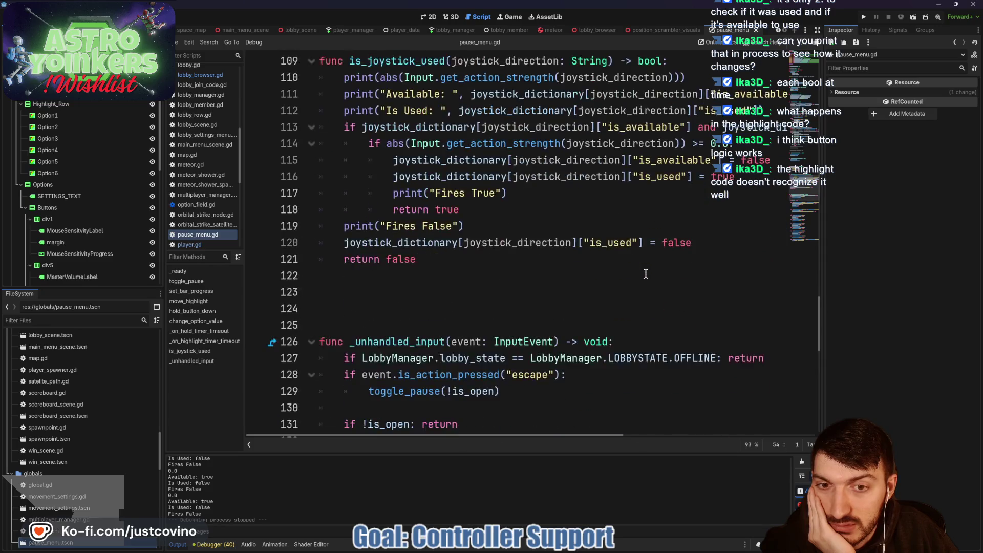
pyautogui.scroll(4, 641, 272)
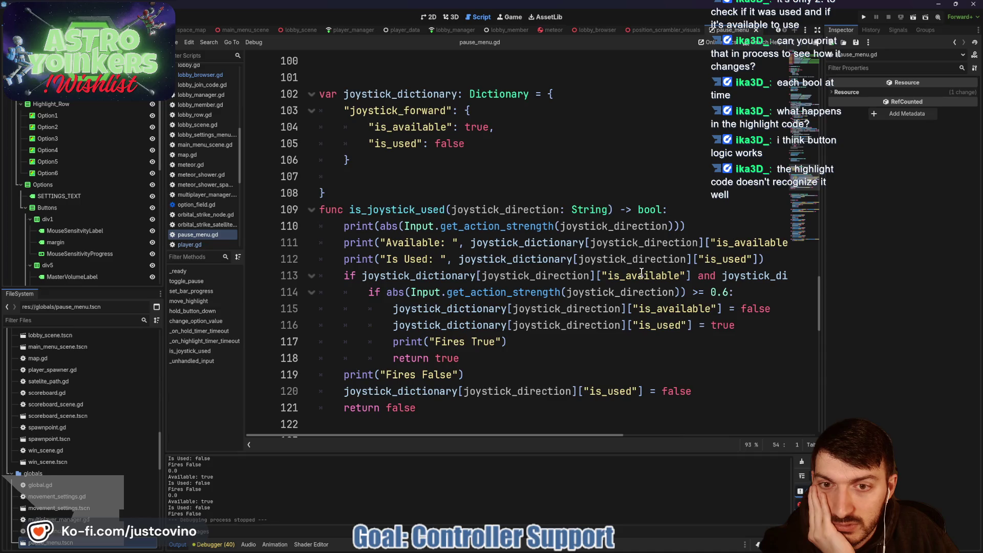
pyautogui.scroll(-4, 641, 272)
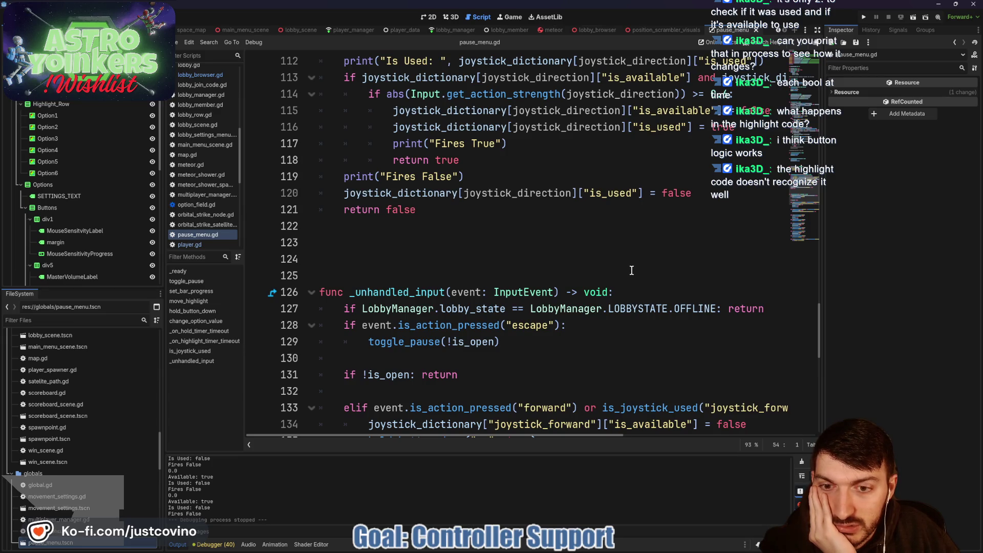
pyautogui.scroll(-2, 631, 270)
pyautogui.scroll(5, 632, 270)
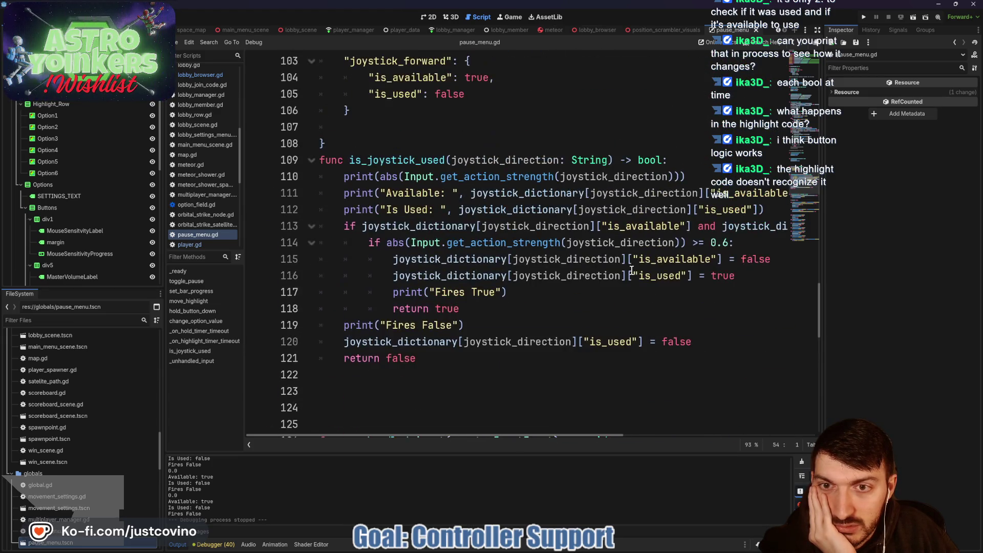
pyautogui.scroll(-5, 631, 270)
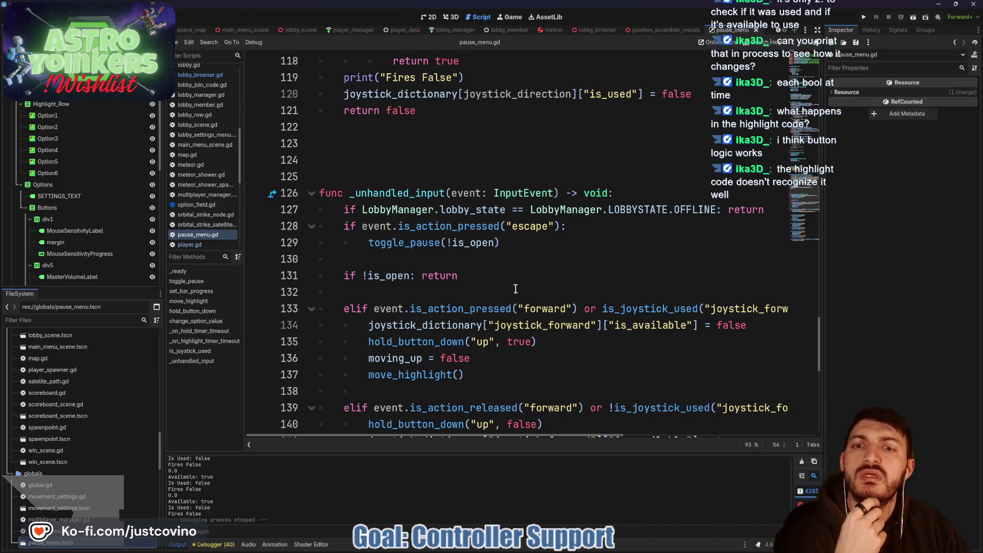
pyautogui.click(444, 160)
pyautogui.press('BackSpace')
pyautogui.press('BackSpace')
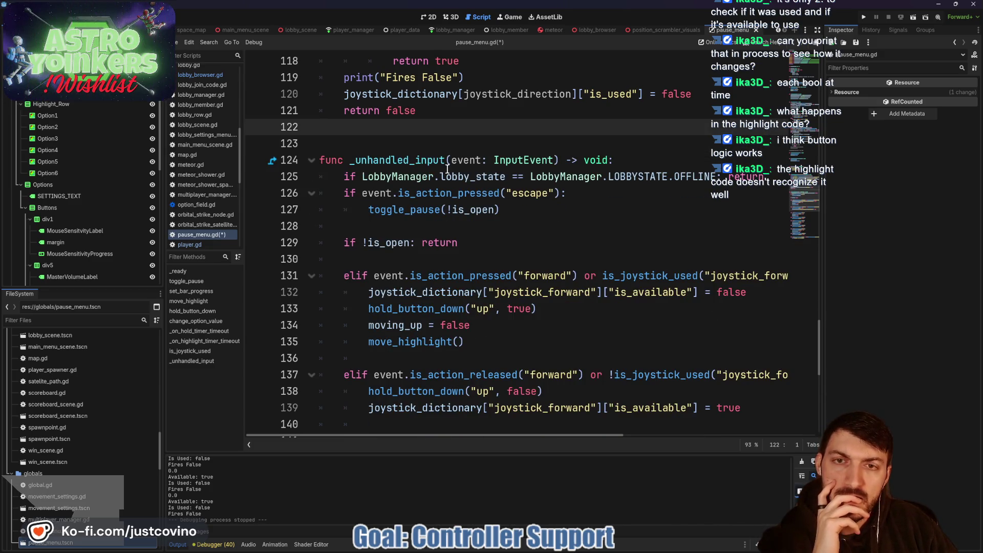
pyautogui.scroll(3, 480, 207)
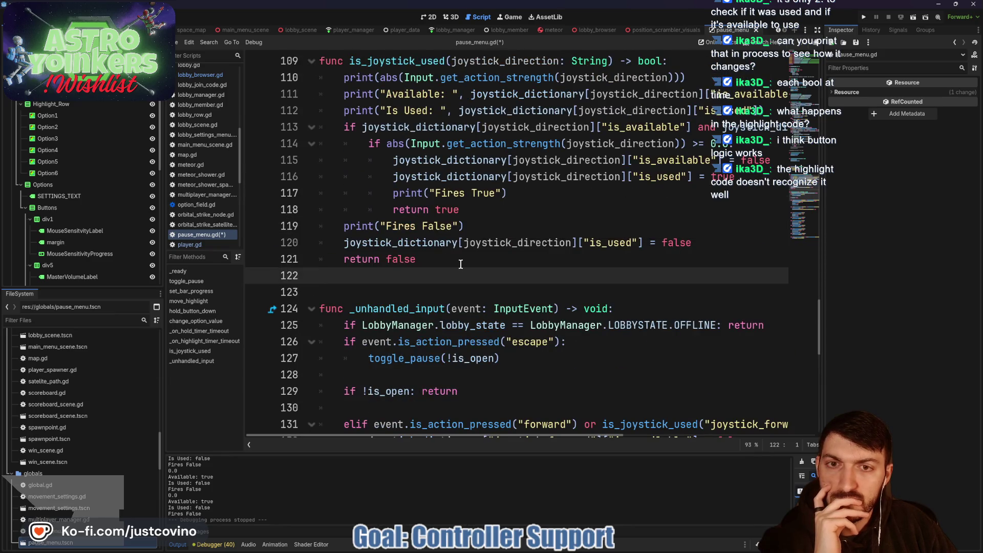
pyautogui.scroll(-1, 462, 264)
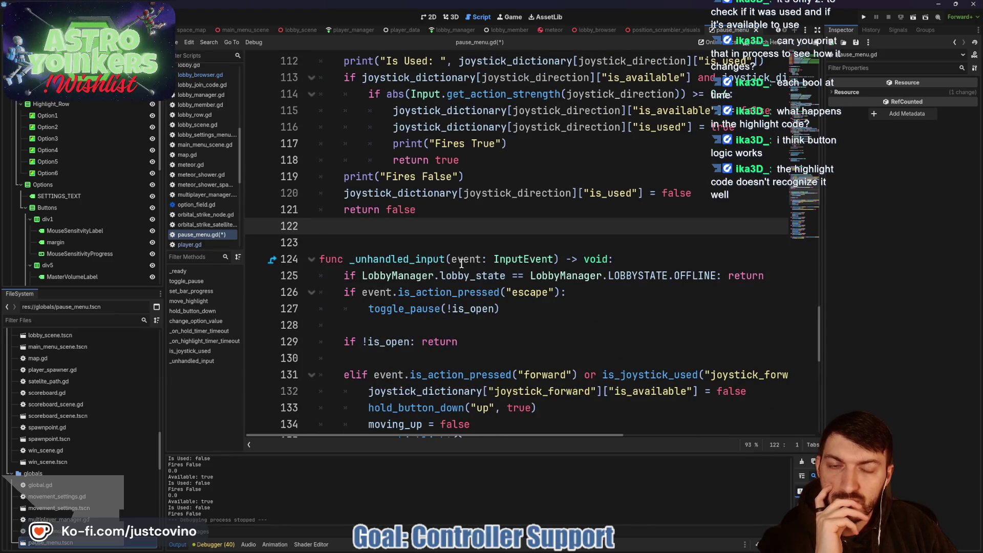
pyautogui.scroll(1, 468, 259)
pyautogui.scroll(-5, 486, 264)
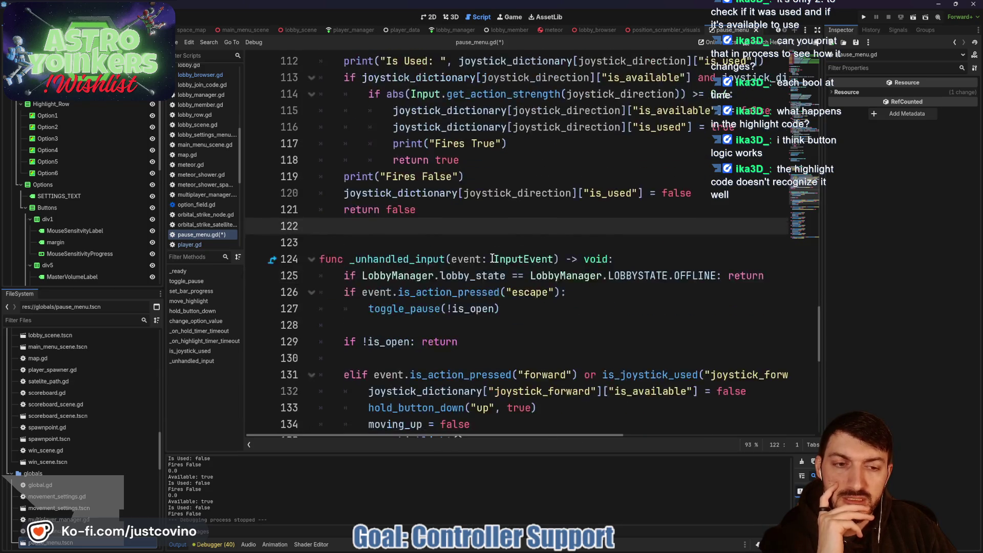
pyautogui.moveTo(493, 271)
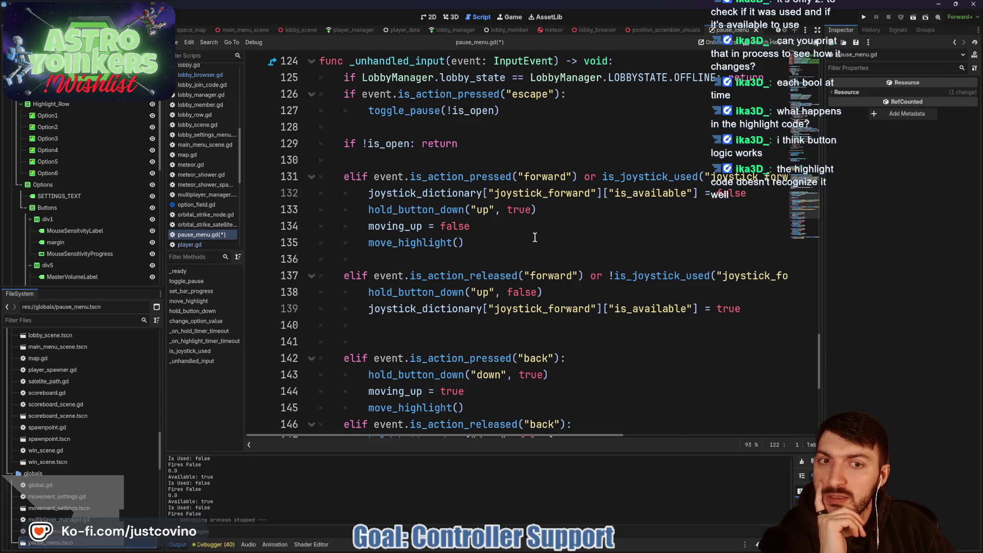
pyautogui.rightClick(535, 237)
pyautogui.click(488, 248)
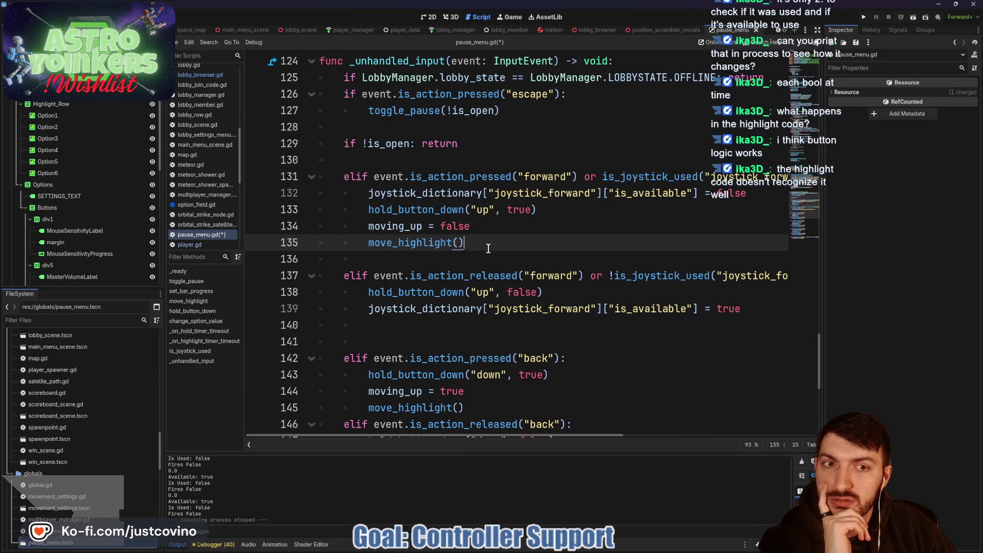
pyautogui.scroll(2, 519, 248)
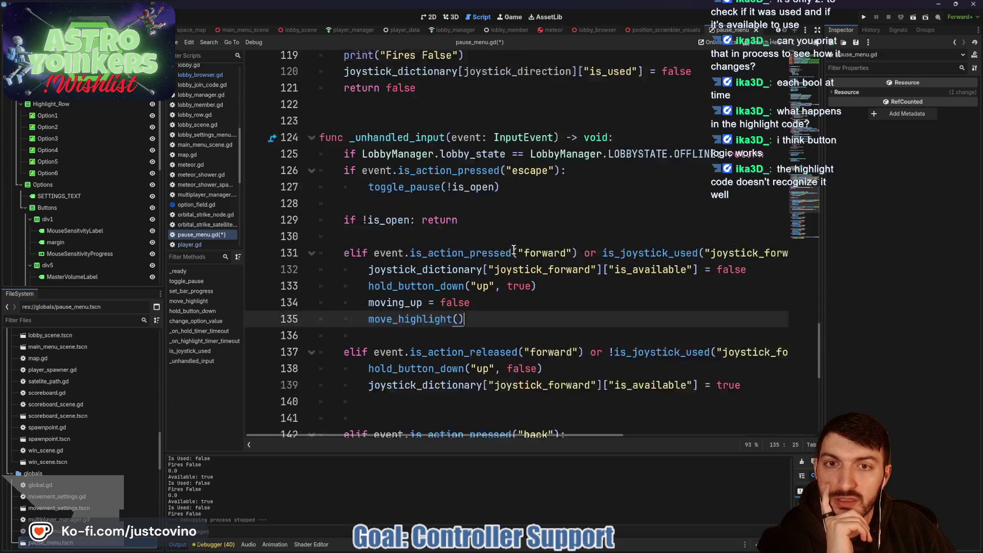
pyautogui.scroll(-3, 515, 250)
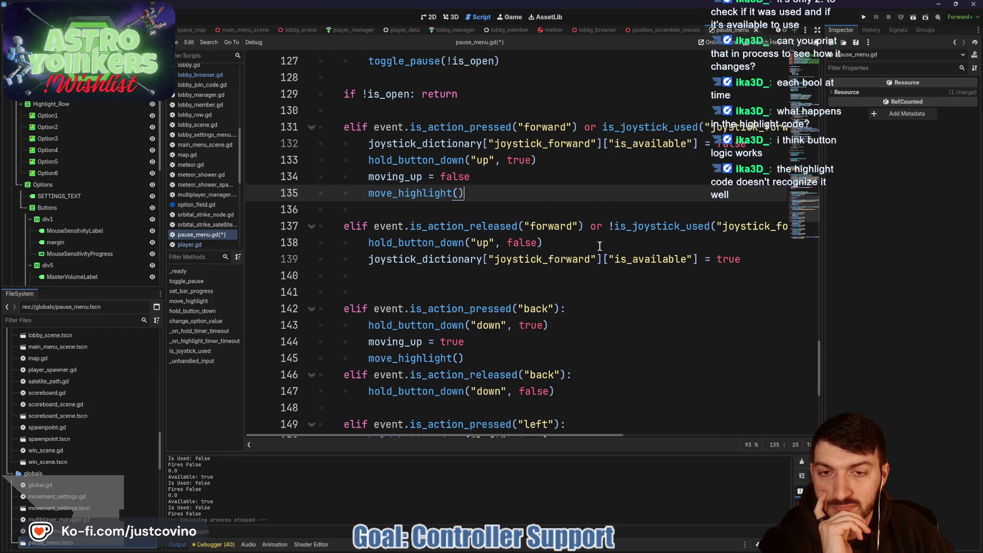
pyautogui.scroll(2, 600, 246)
pyautogui.scroll(1, 600, 246)
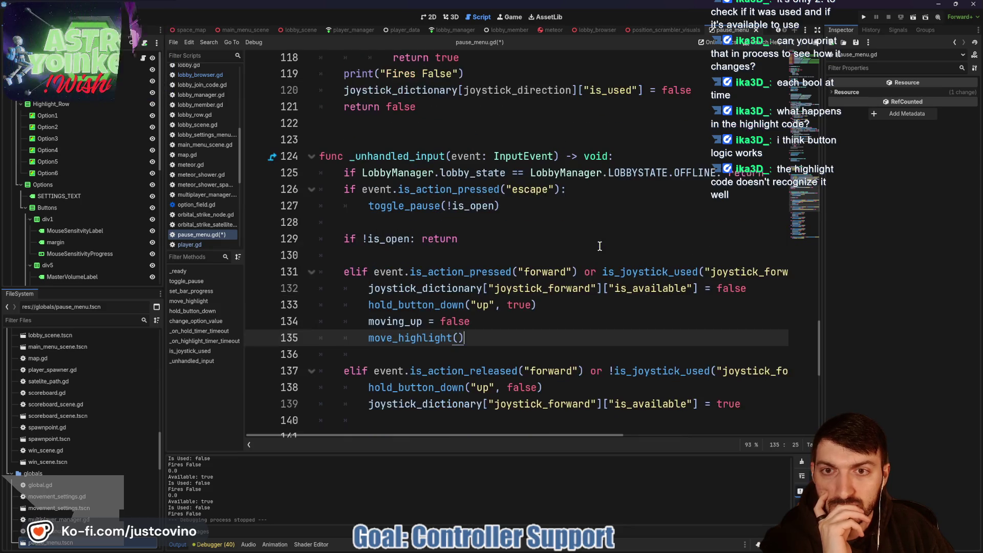
pyautogui.scroll(-1, 600, 246)
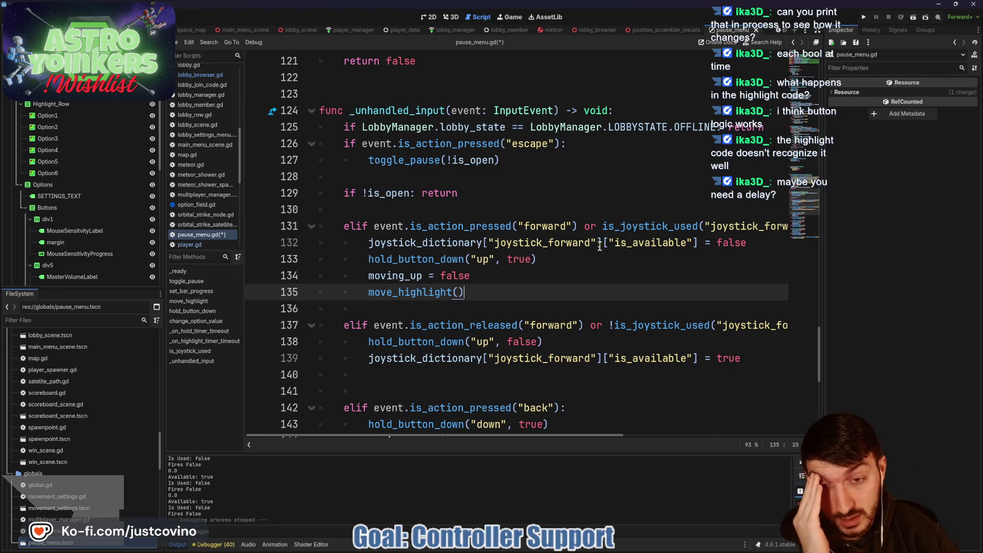
pyautogui.scroll(3, 544, 256)
pyautogui.scroll(-3, 572, 287)
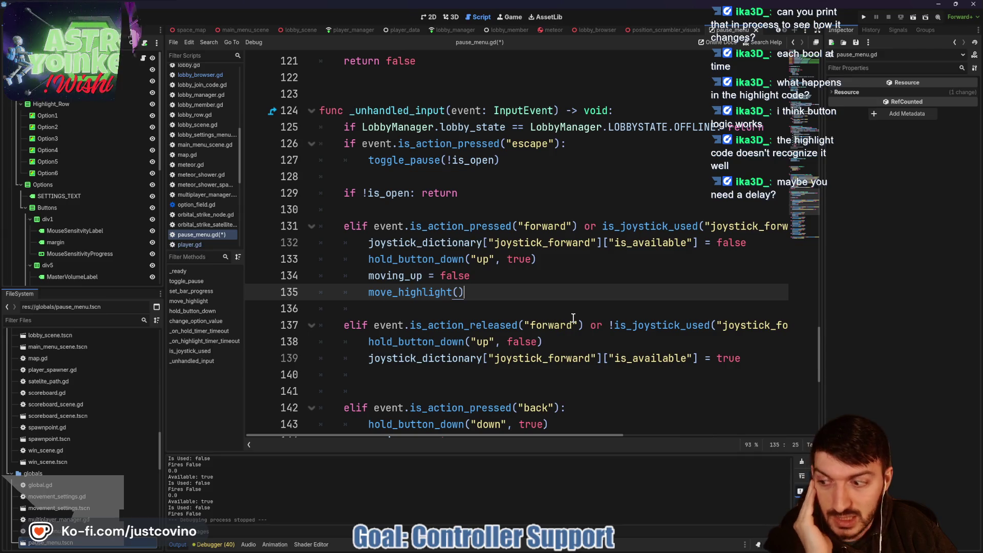
pyautogui.scroll(5, 572, 315)
pyautogui.scroll(2, 572, 313)
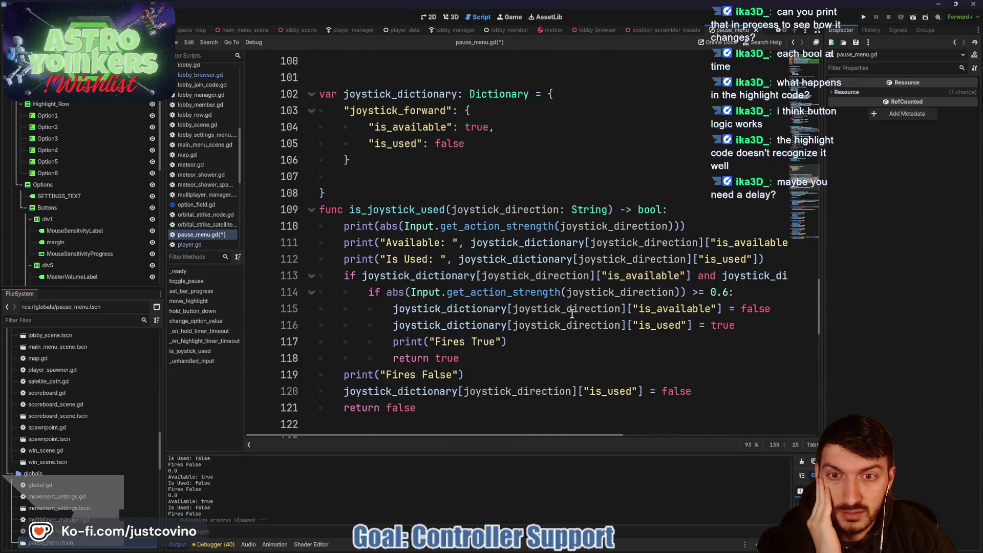
pyautogui.scroll(-2, 571, 312)
pyautogui.click(489, 312)
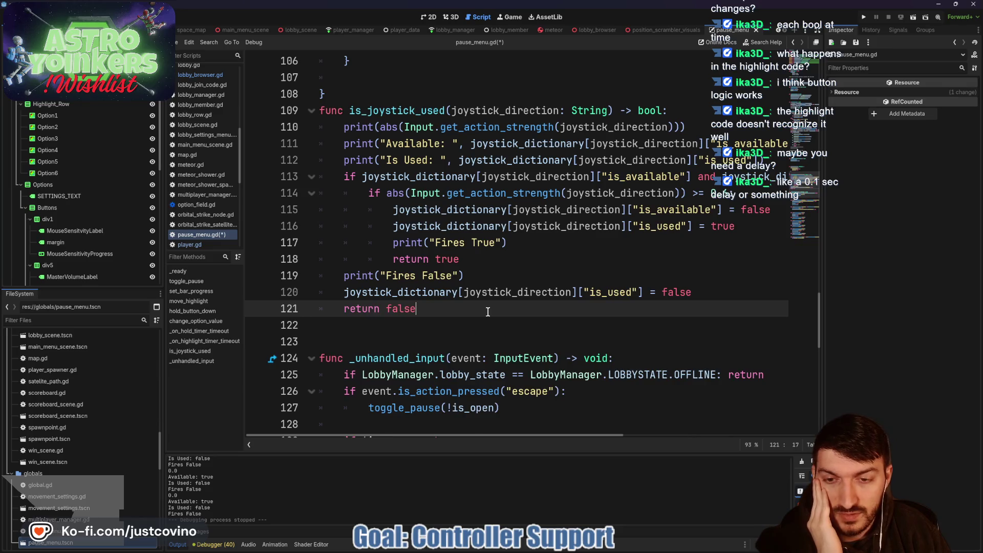
# Insert blank lines after 'return false' on line 121 and remove line 123's indentation
pyautogui.press('Return')
pyautogui.press('Return')
pyautogui.press('Return')
pyautogui.press('Up')
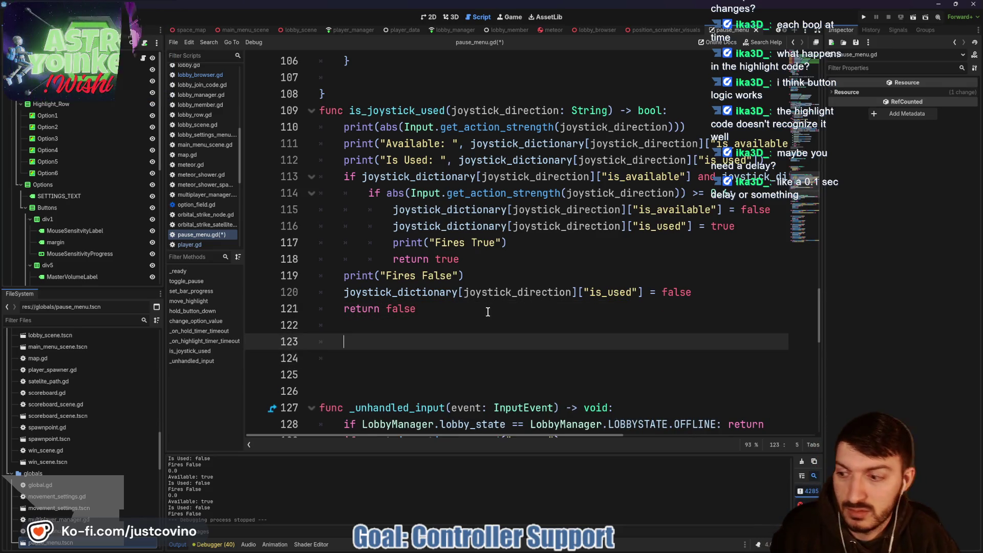
pyautogui.press('BackSpace')
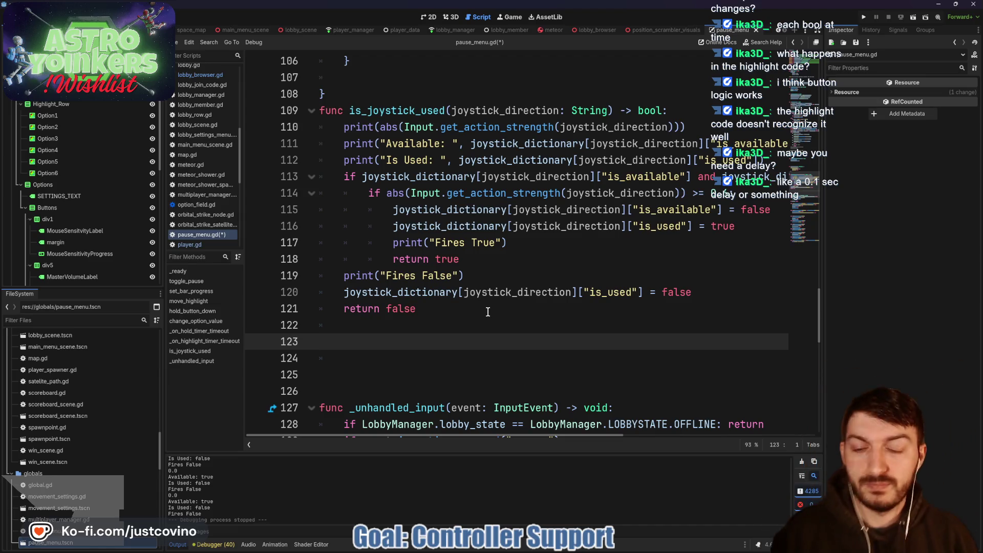
pyautogui.click(352, 359)
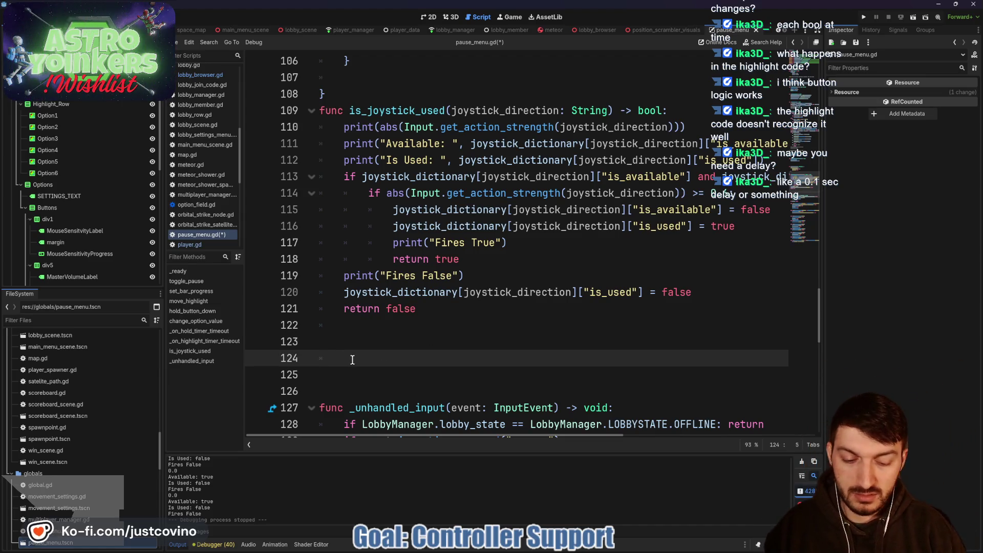
# Write func test() -> void: with if Input.get_action_strength("forward") >= 0.5: printing "Firing"
pyautogui.press('Up')
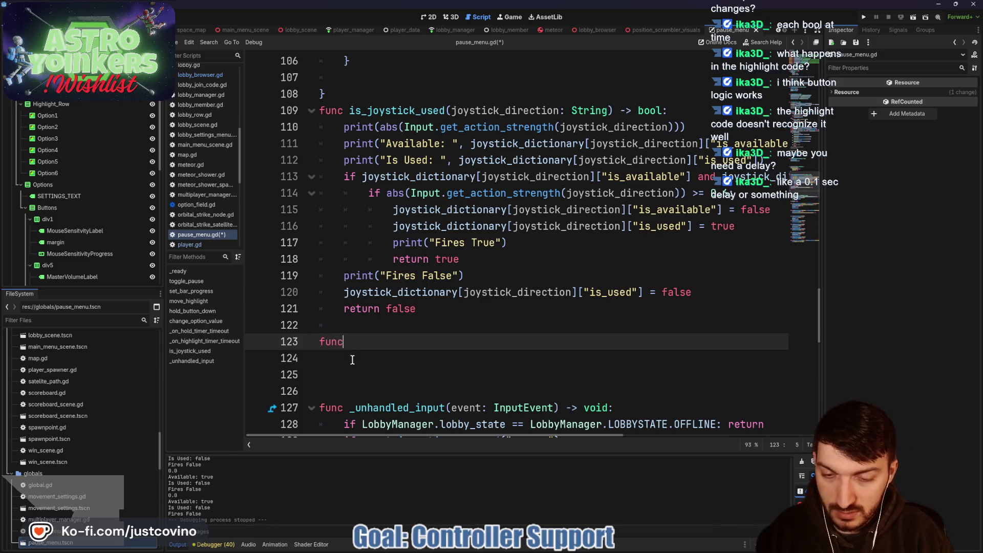
pyautogui.write(' test() -> ')
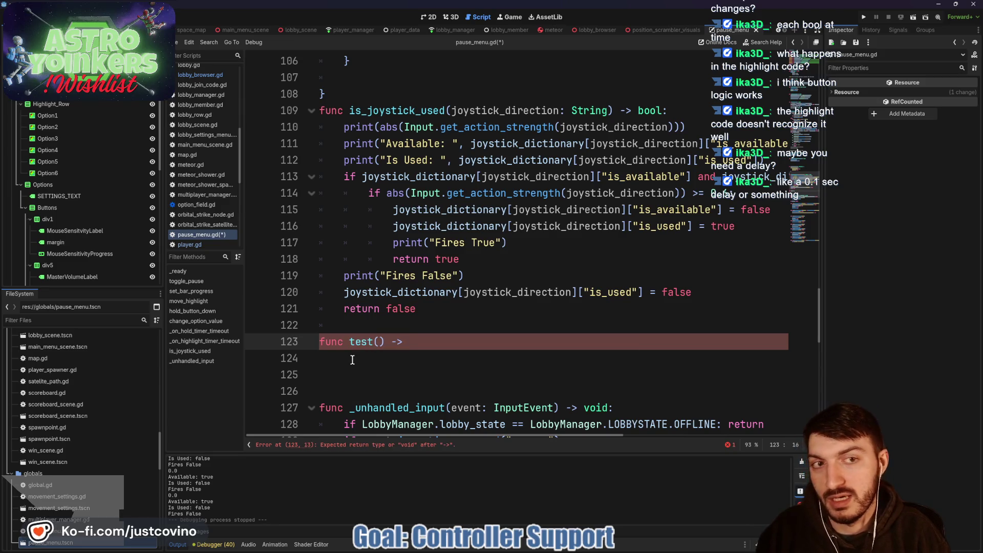
pyautogui.write('void:')
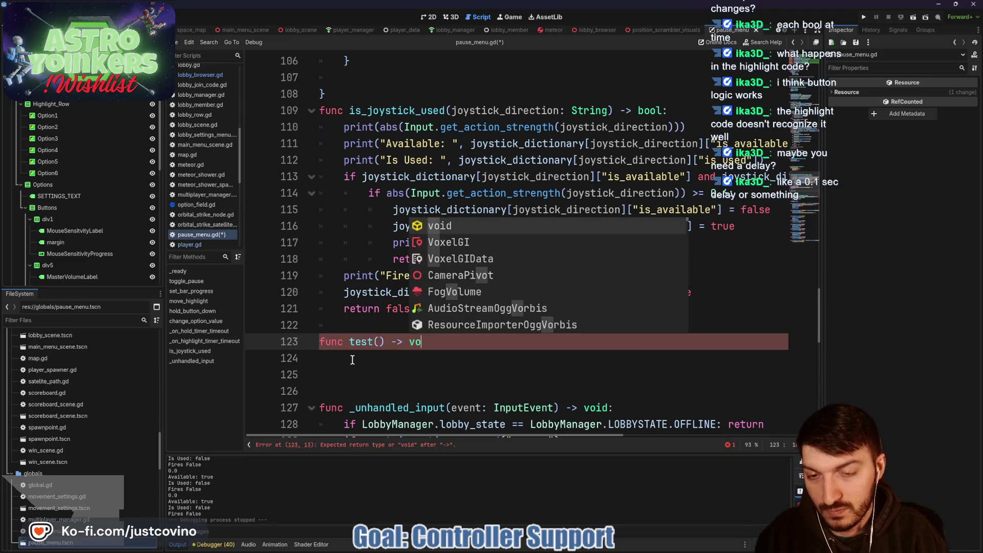
pyautogui.press('Return')
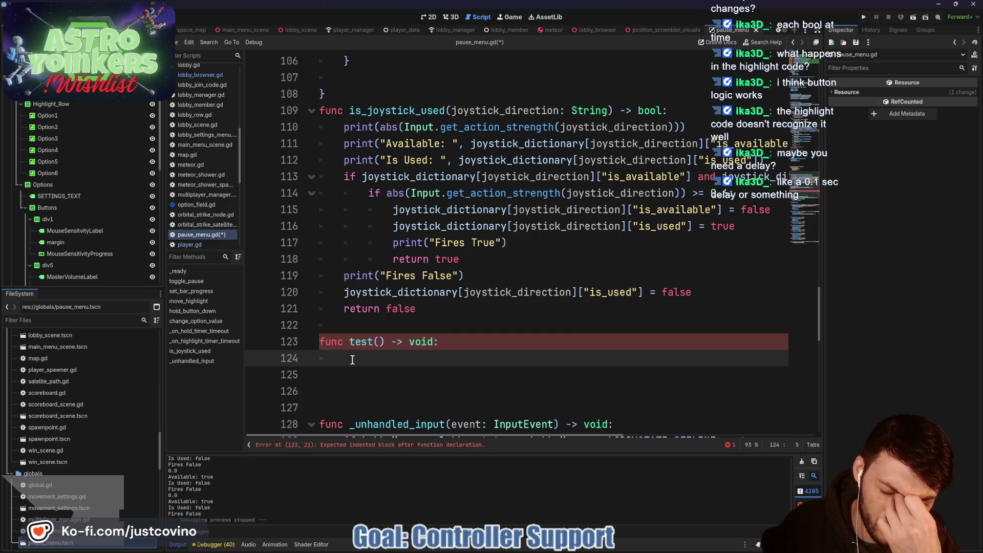
pyautogui.write('if')
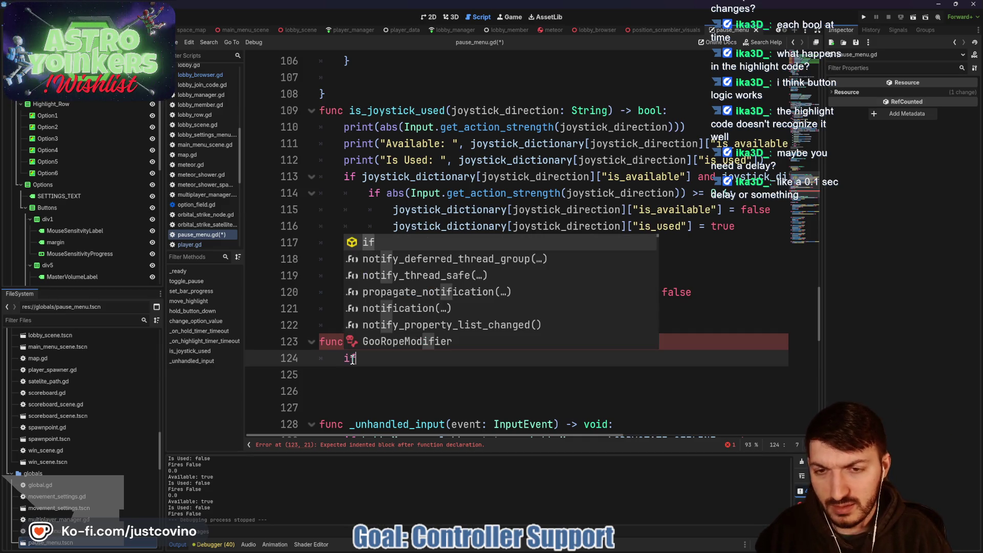
pyautogui.write(' Input.a')
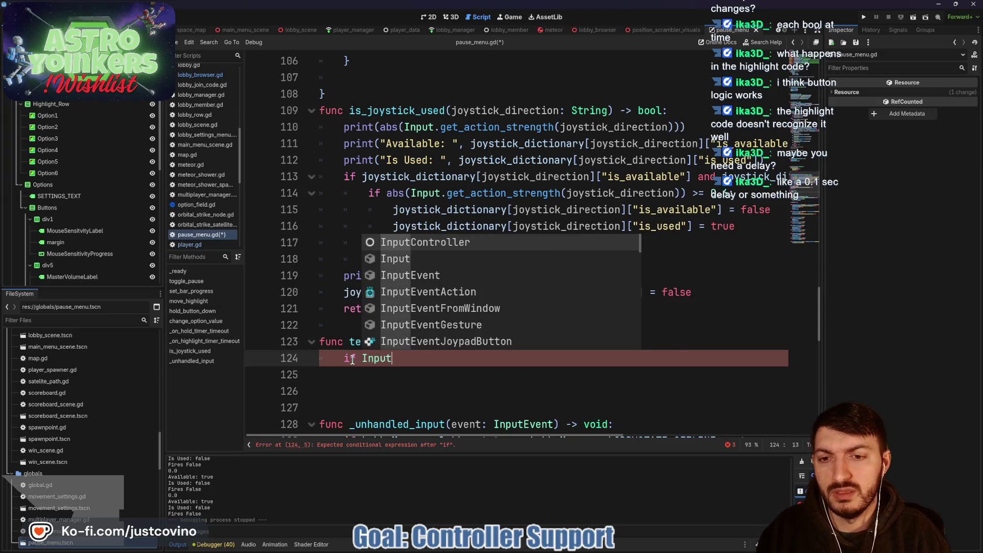
pyautogui.press('BackSpace')
pyautogui.write('get_a')
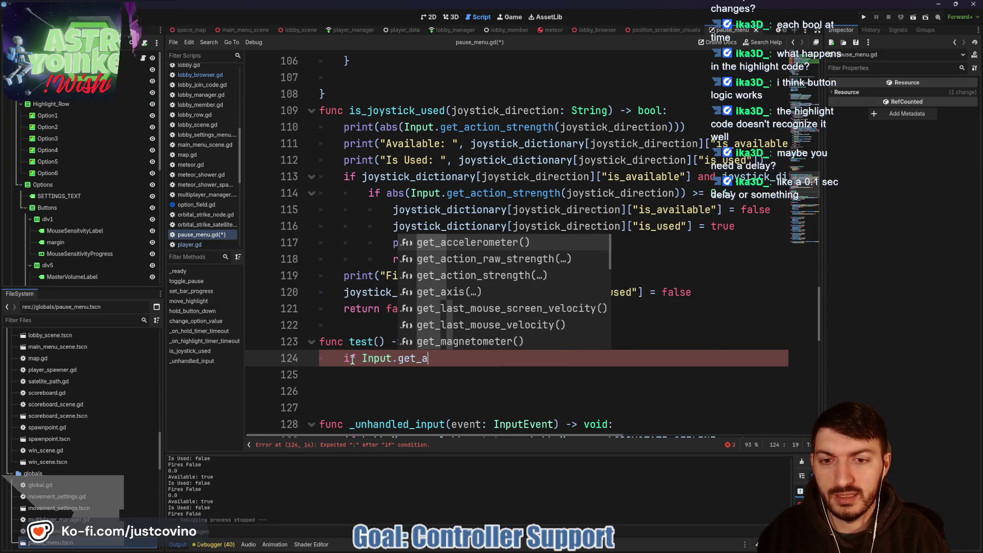
pyautogui.write('ction_s')
pyautogui.press('Return')
pyautogui.write('"forward") >')
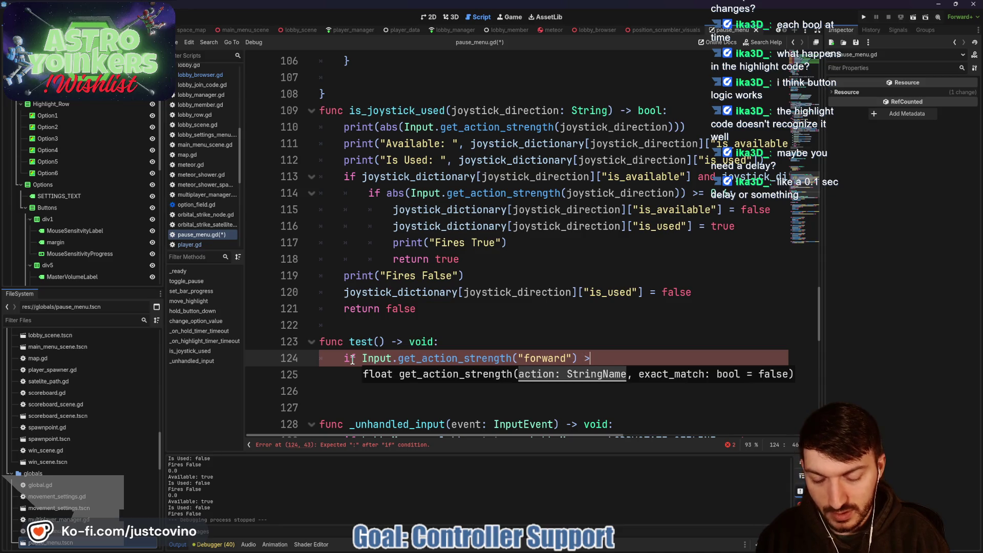
pyautogui.write('= 0.5:')
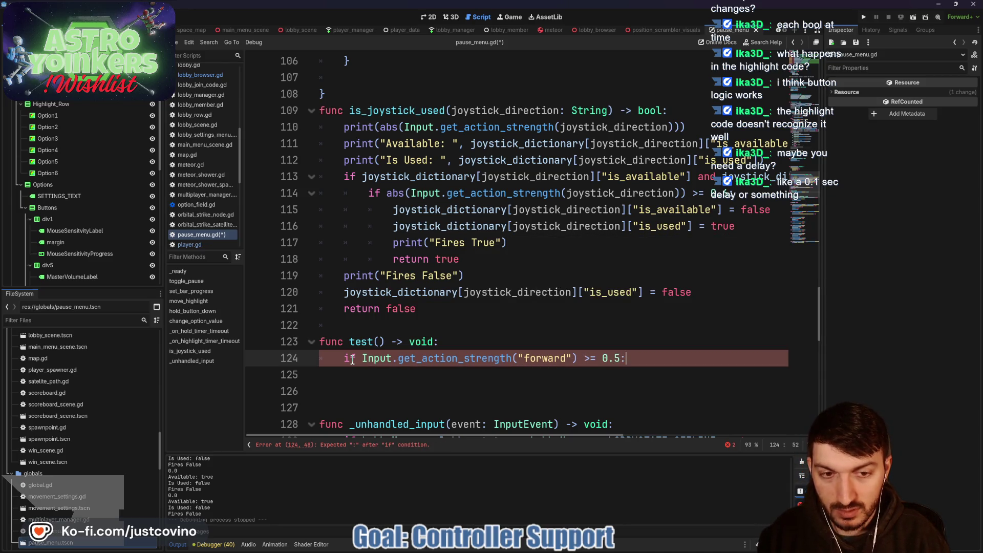
pyautogui.press('Return')
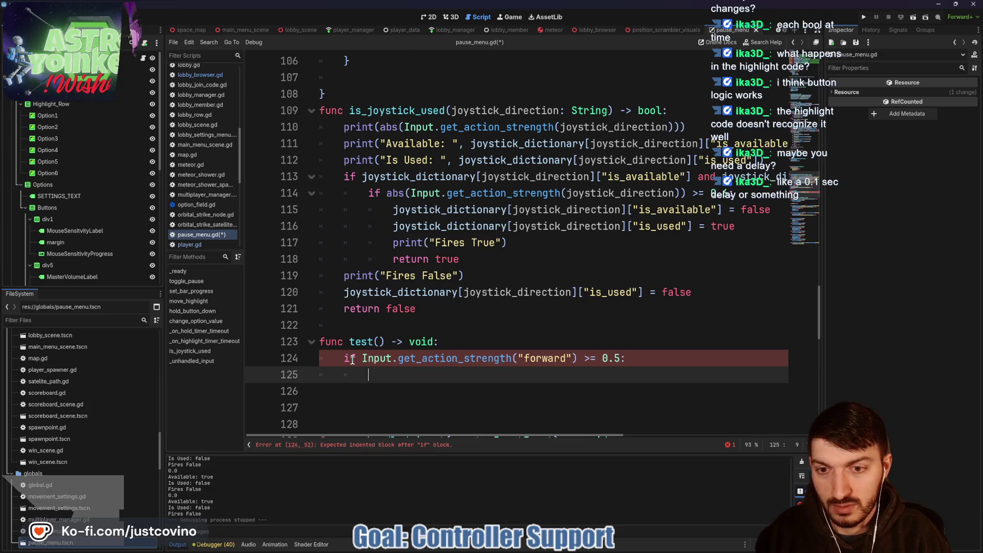
pyautogui.write('print("F')
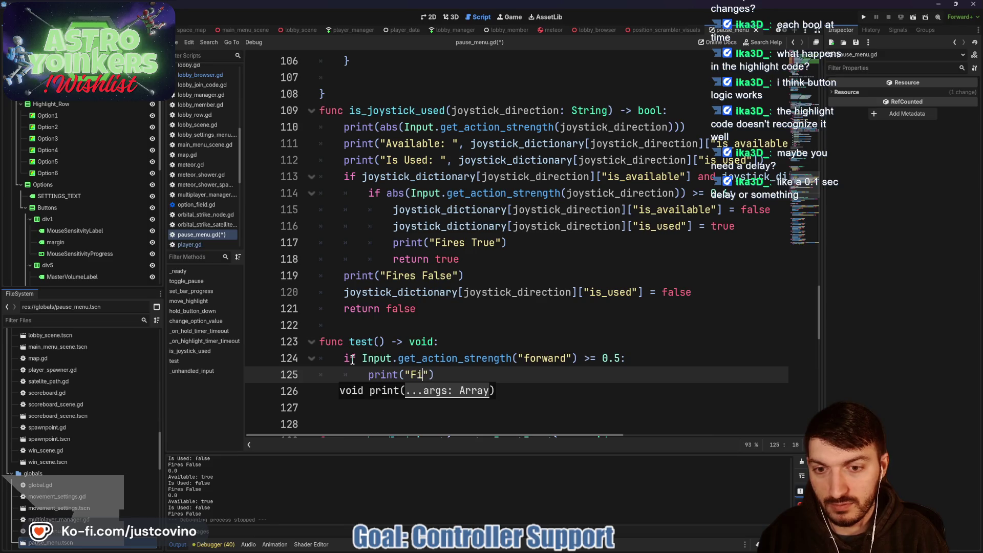
pyautogui.write('iring')
pyautogui.click(490, 370)
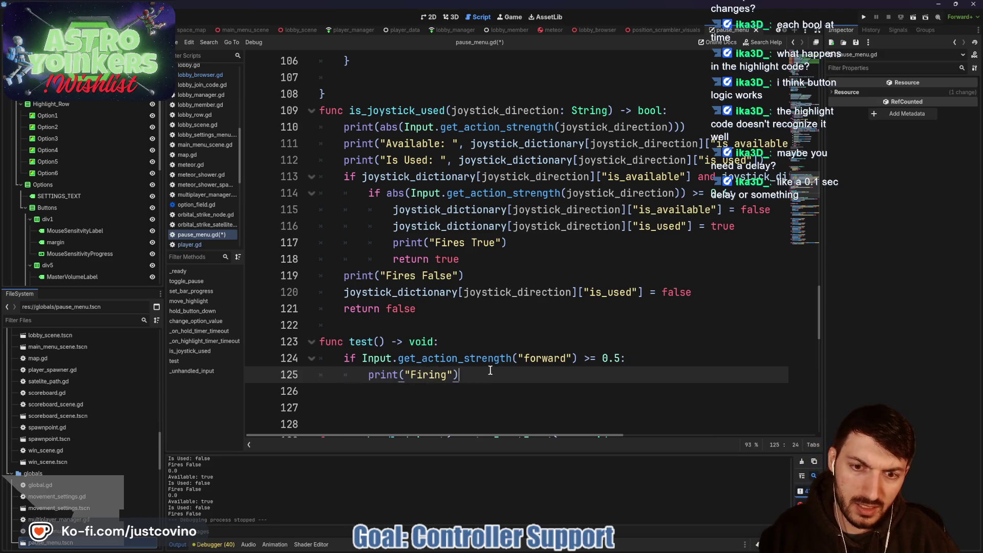
pyautogui.click(392, 326)
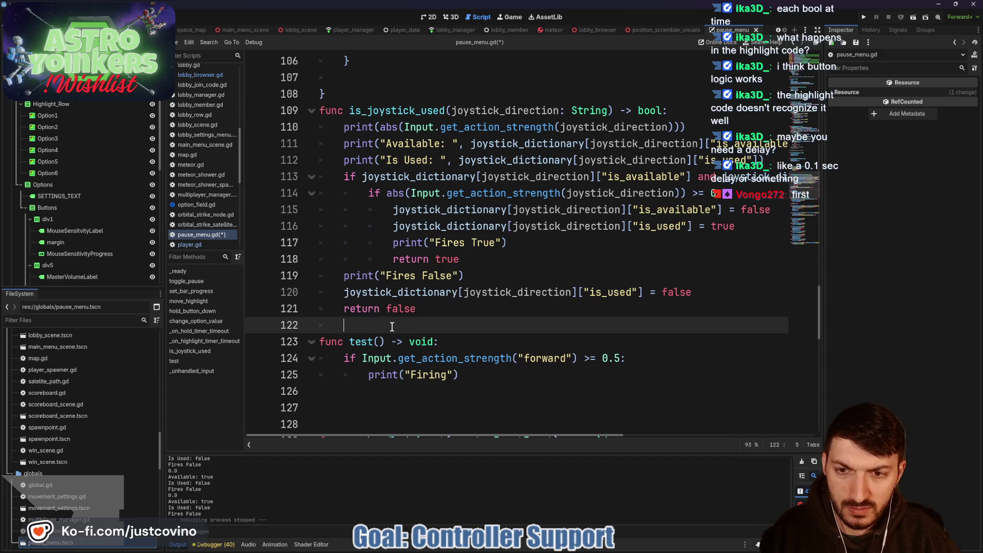
# Declare var has_fired: bool = false above test() and set has_fired = true after the Firing print
pyautogui.press('Return')
pyautogui.write('var has_fired')
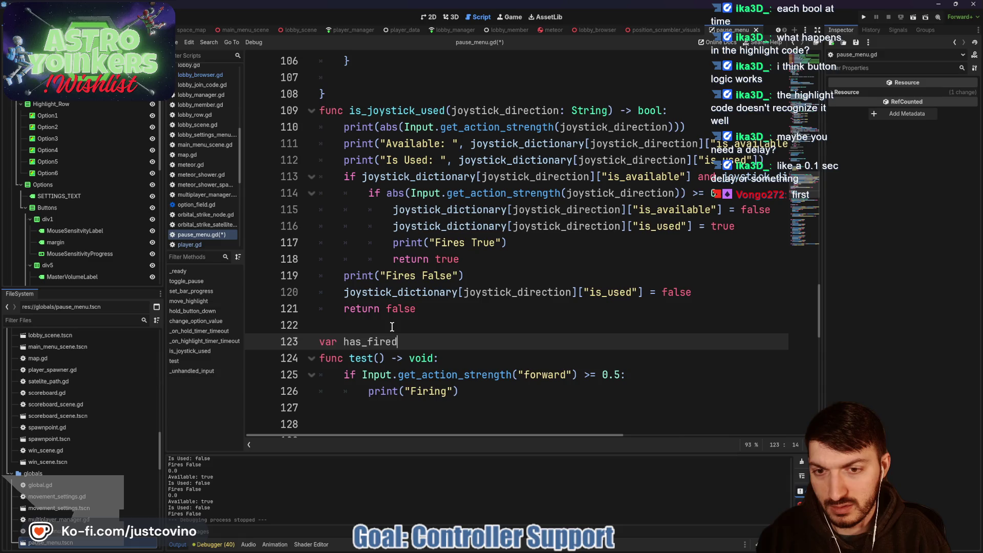
pyautogui.write(': bool = false')
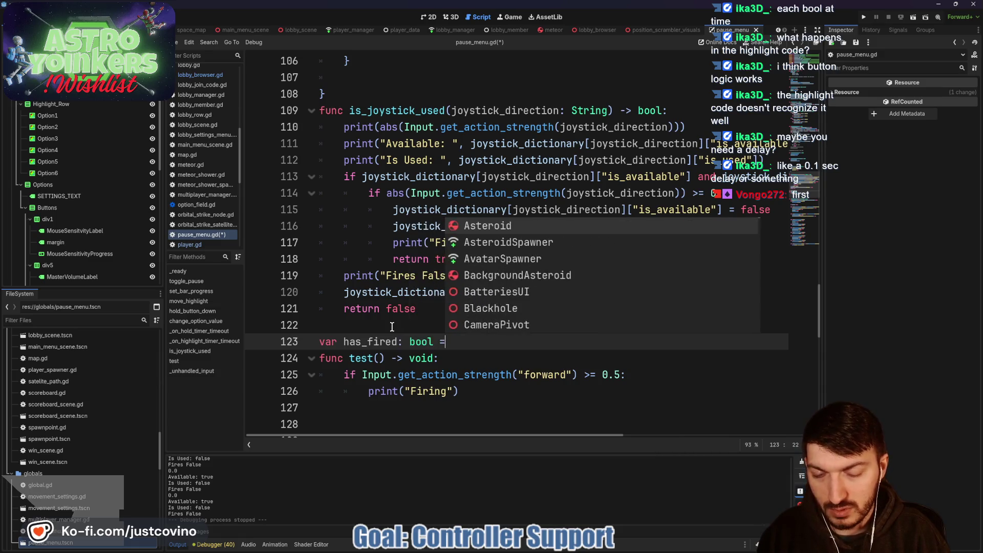
pyautogui.click(473, 389)
pyautogui.press('Return')
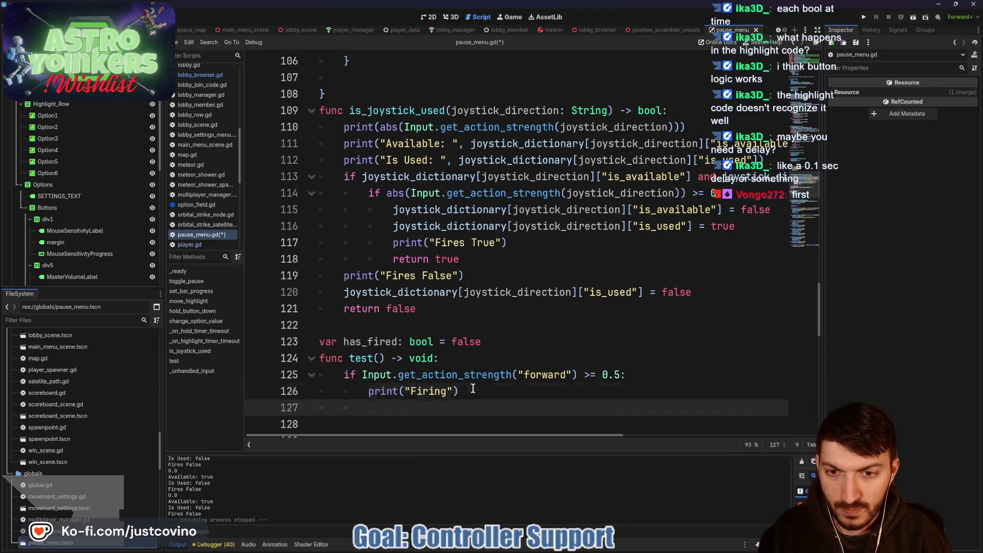
pyautogui.write('has_fired = true')
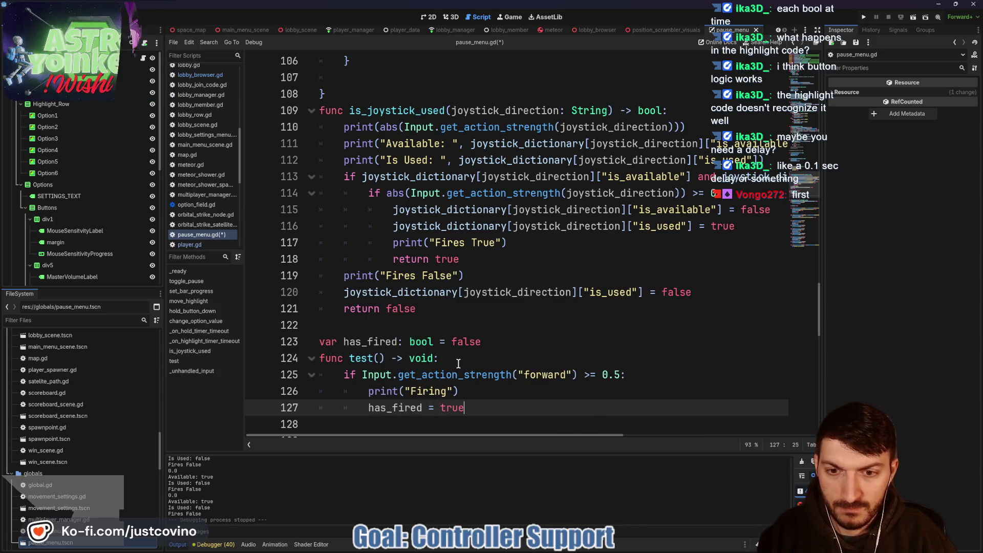
# Add 'and !has_fired' to the forward condition and start a new line after has_fired = true
pyautogui.click(622, 374)
pyautogui.write('nd !has_fire')
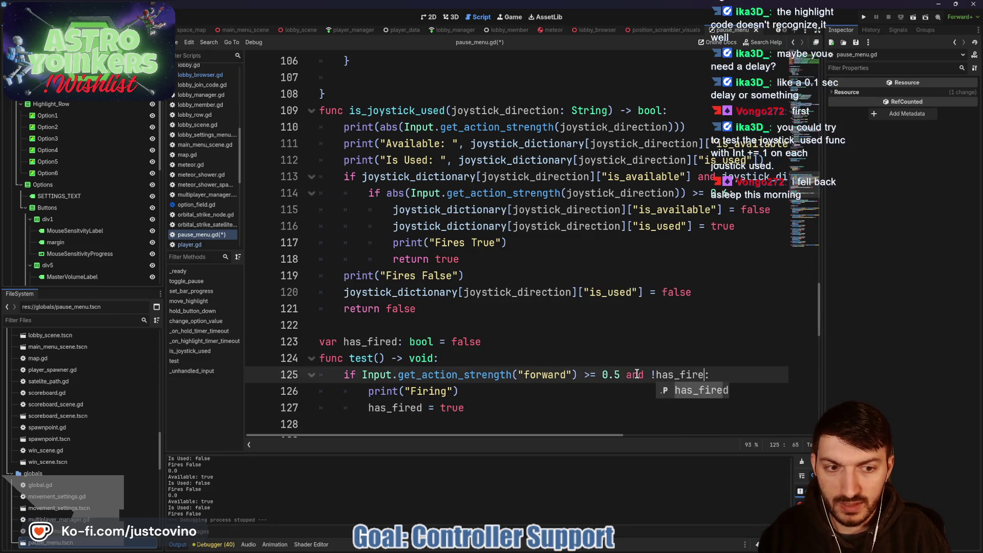
pyautogui.write('d')
pyautogui.scroll(-1, 563, 368)
pyautogui.click(498, 360)
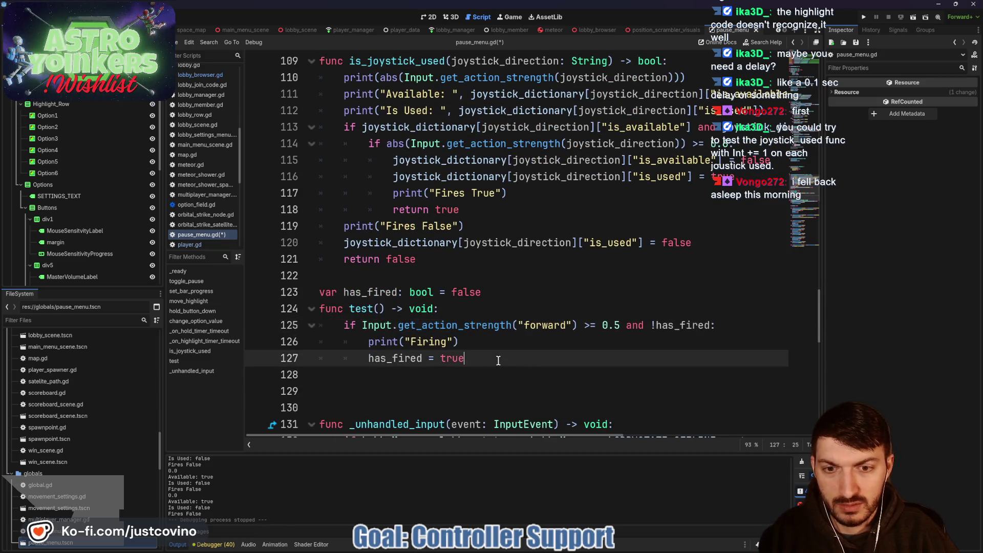
pyautogui.press('Return')
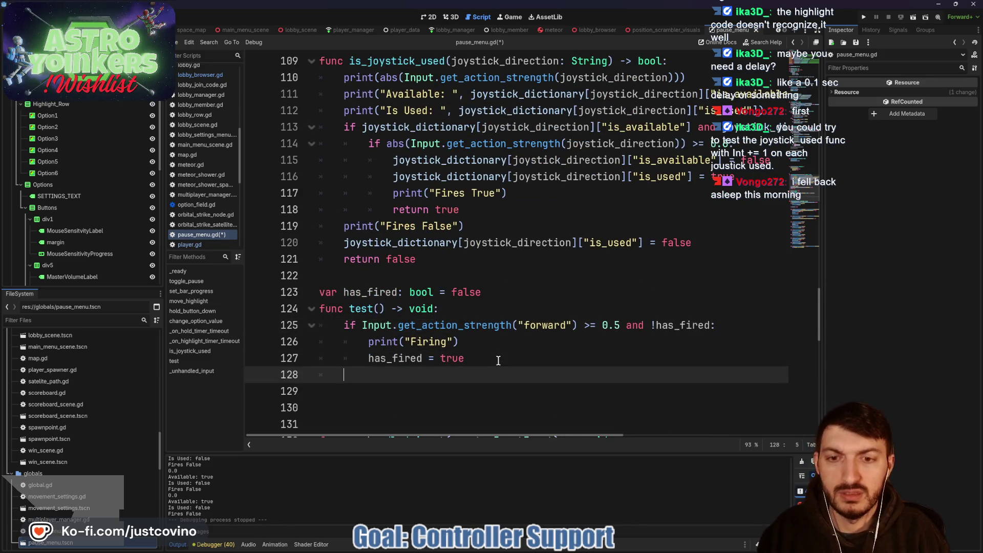
# Begin an elif checking Input.get_action_strength("forward") < 0.5 and
pyautogui.write('el')
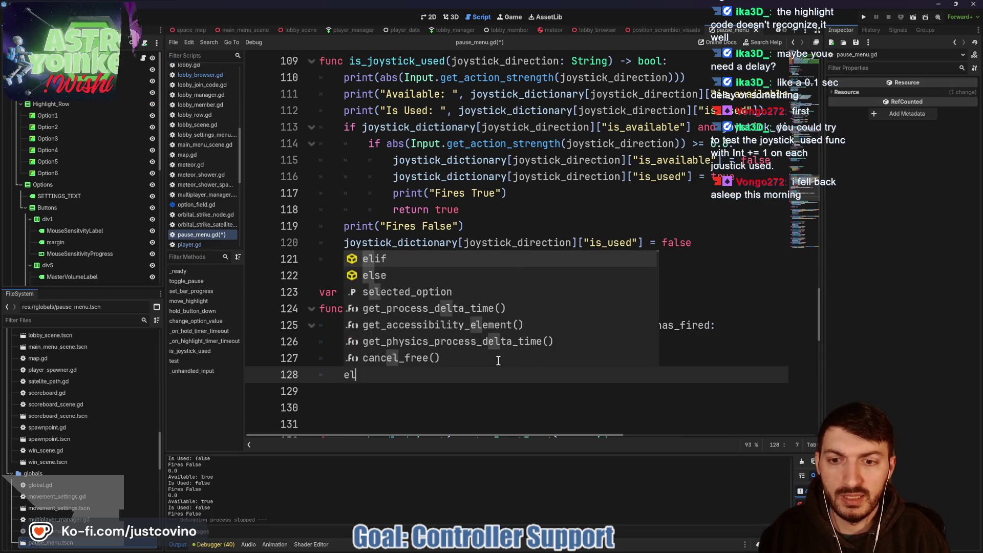
pyautogui.write('if Input')
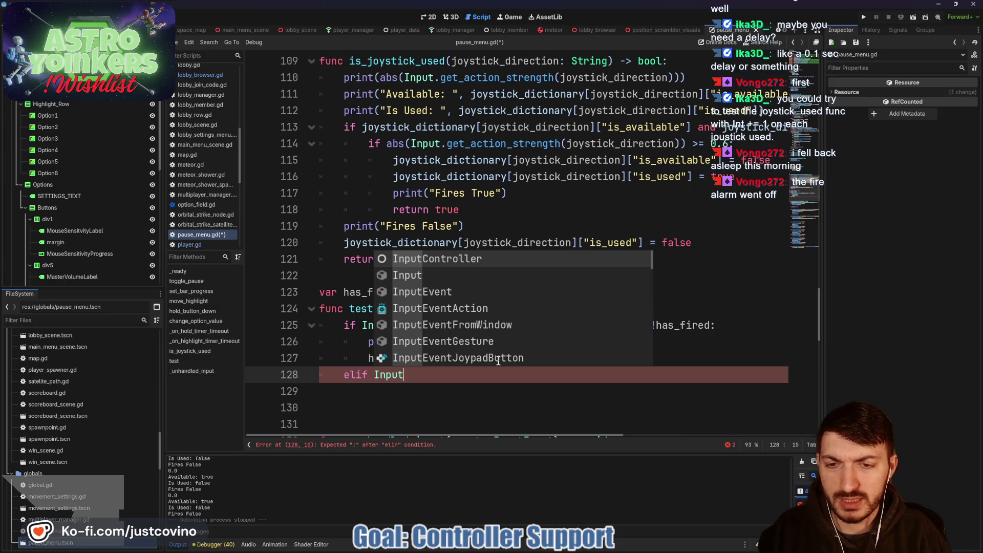
pyautogui.write('.get_action_strength(')
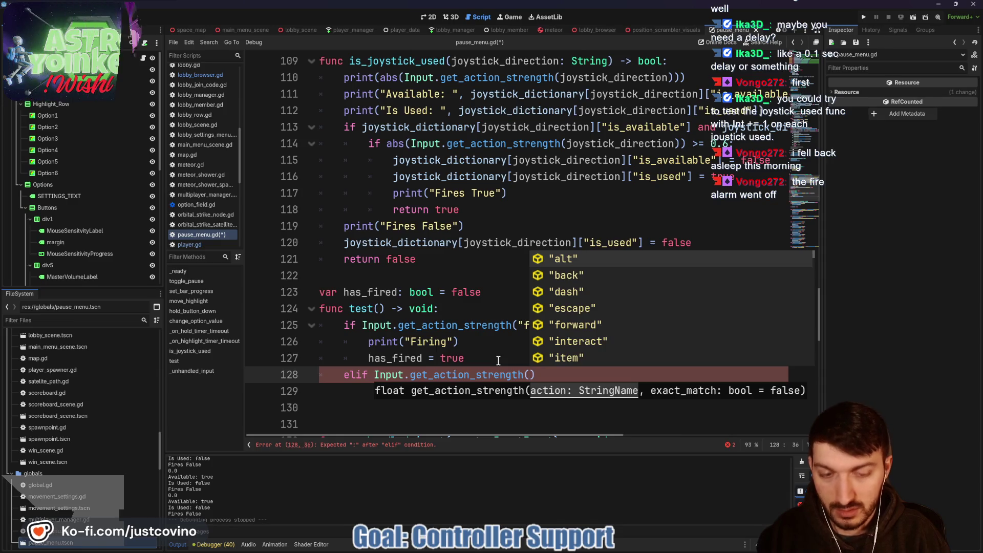
pyautogui.write('"frw')
pyautogui.press('BackSpace')
pyautogui.press('BackSpace')
pyautogui.write('orward')
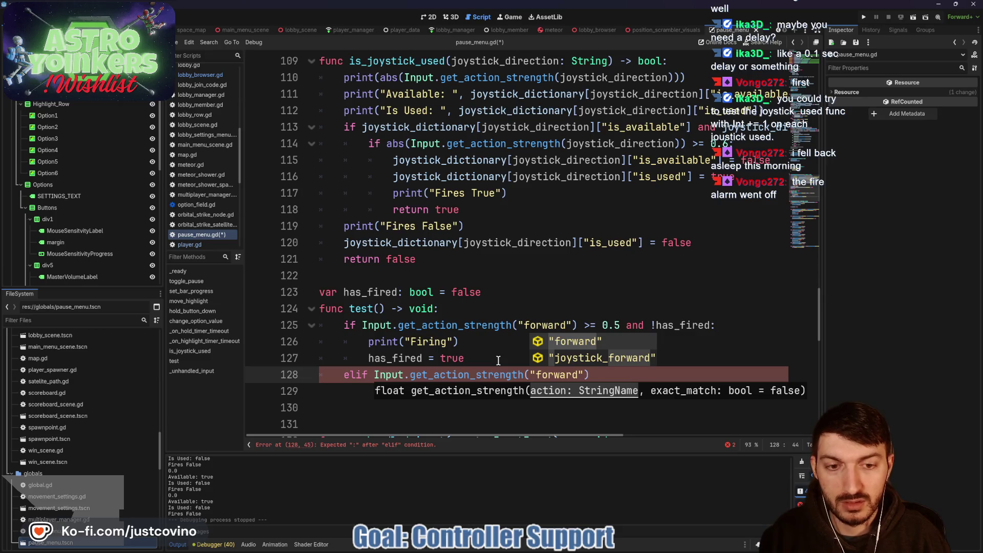
pyautogui.write('")')
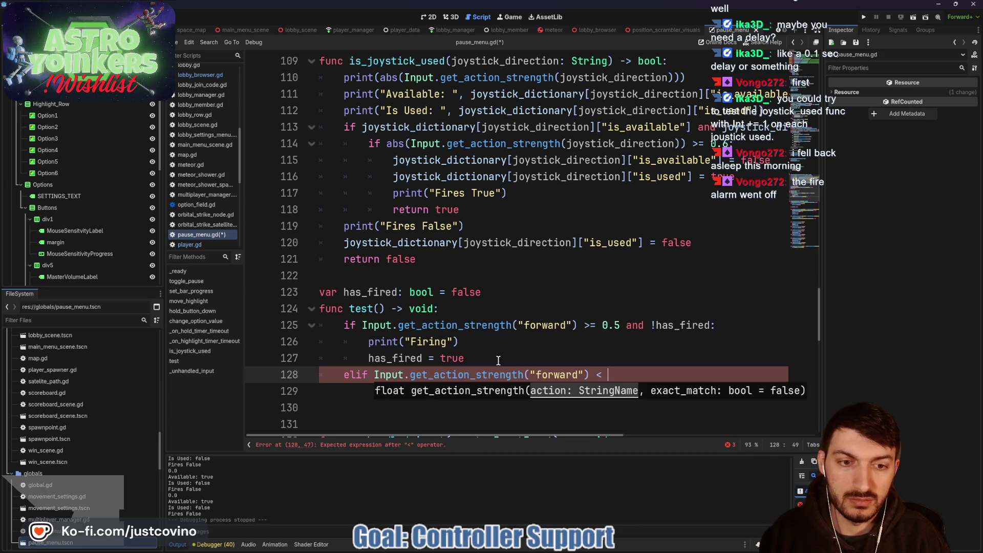
pyautogui.write('.5')
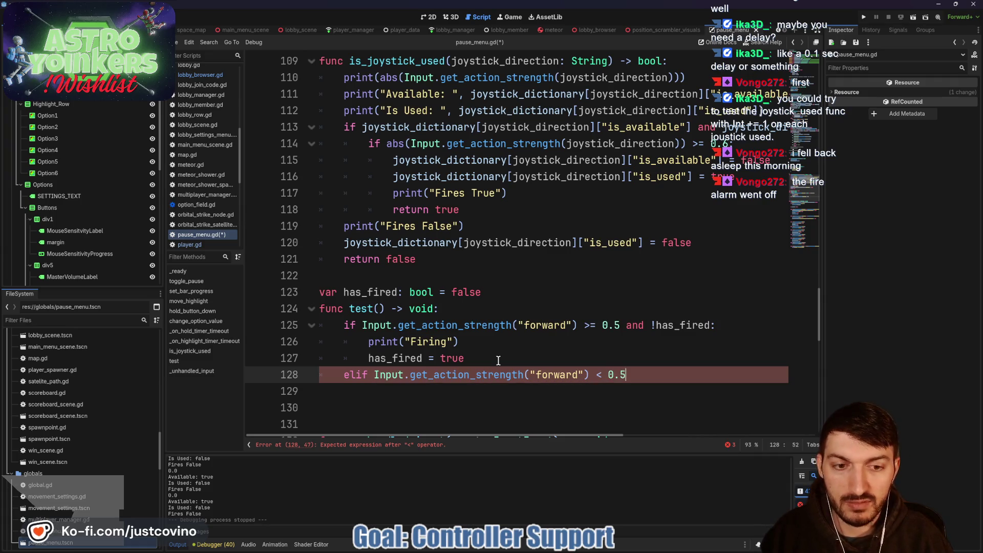
pyautogui.write(' and')
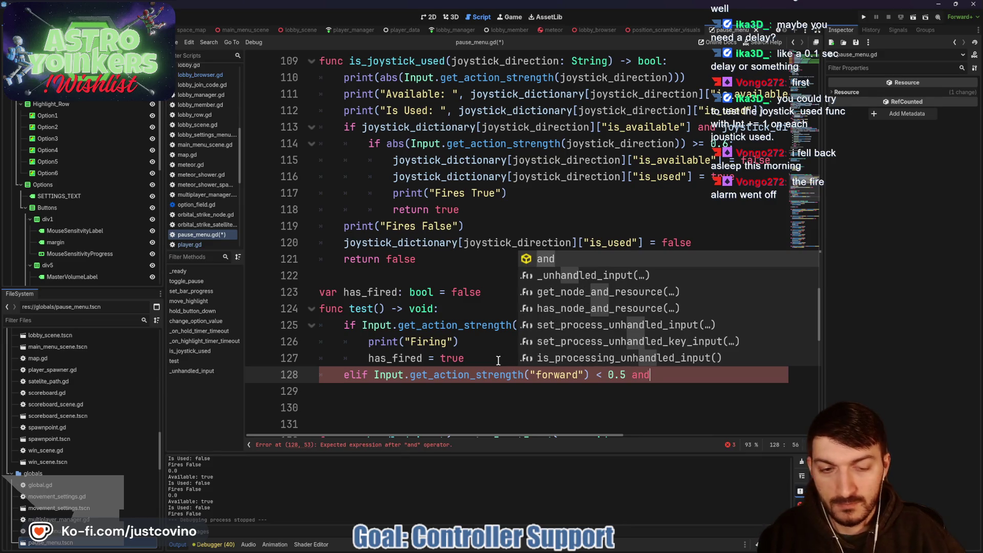
# Paste the forward strength call again to finish the elif with > 0.0 and has_fired:
pyautogui.moveTo(590, 374)
pyautogui.mouseDown()
pyautogui.moveTo(379, 361)
pyautogui.moveTo(373, 375)
pyautogui.mouseUp()
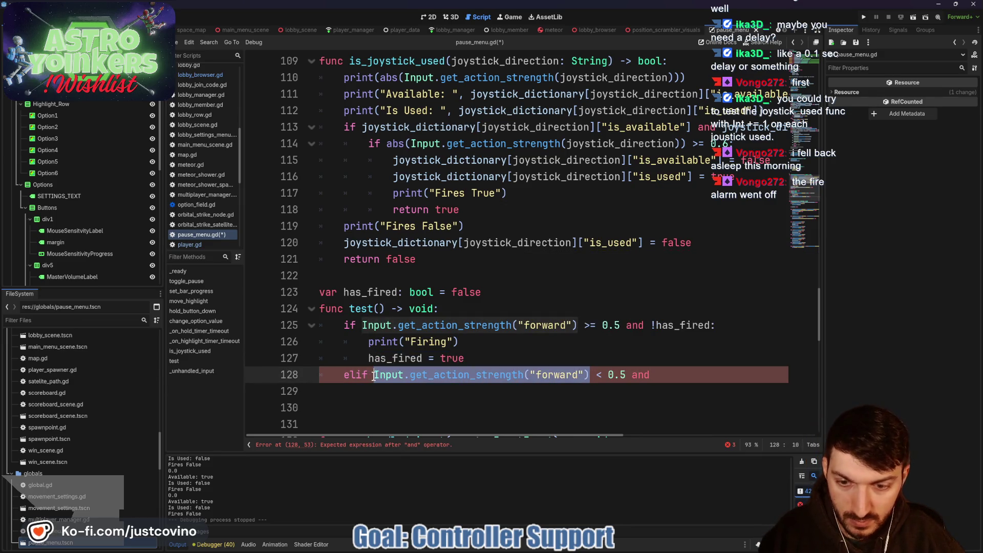
pyautogui.hotkey('ctrl', 'c')
pyautogui.press('End')
pyautogui.hotkey('ctrl', 'v')
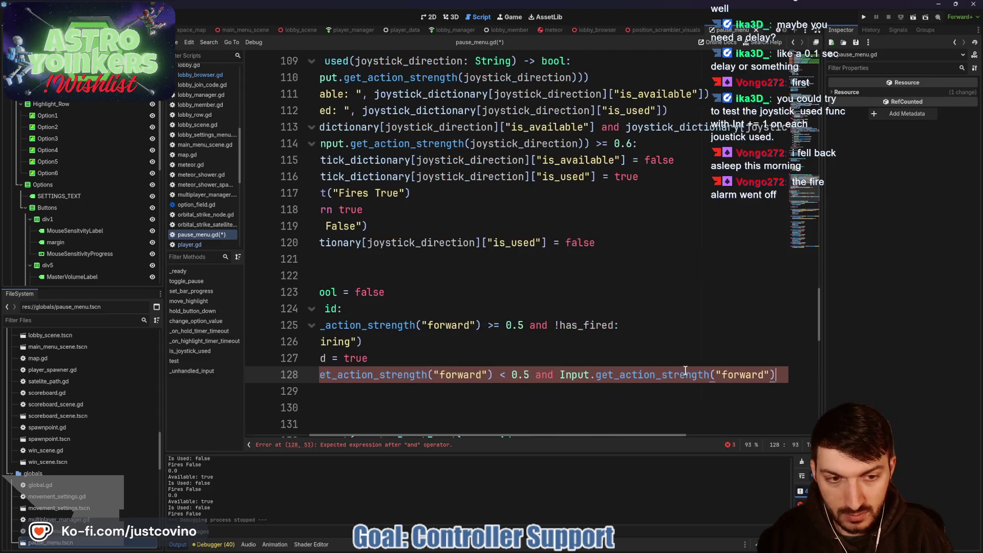
pyautogui.write('>')
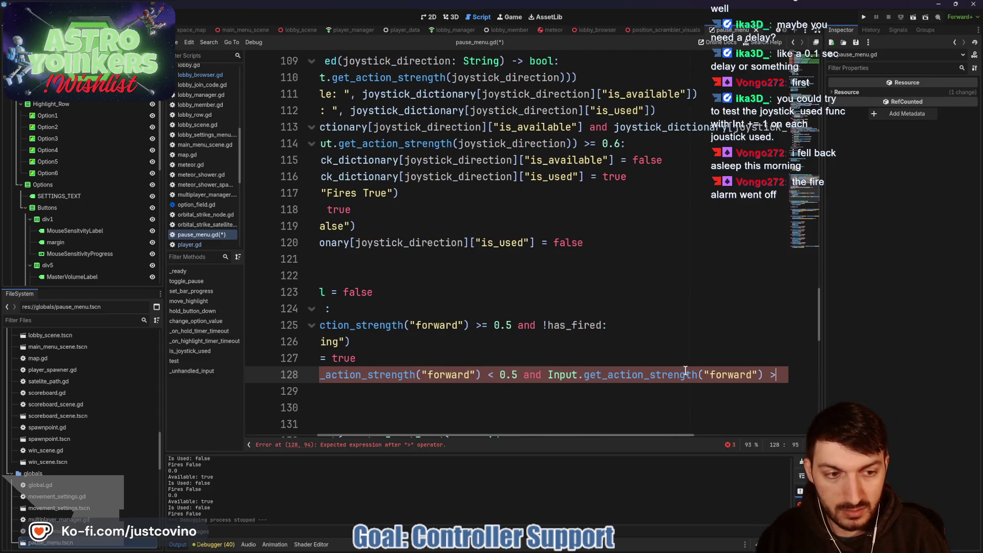
pyautogui.write('0.0')
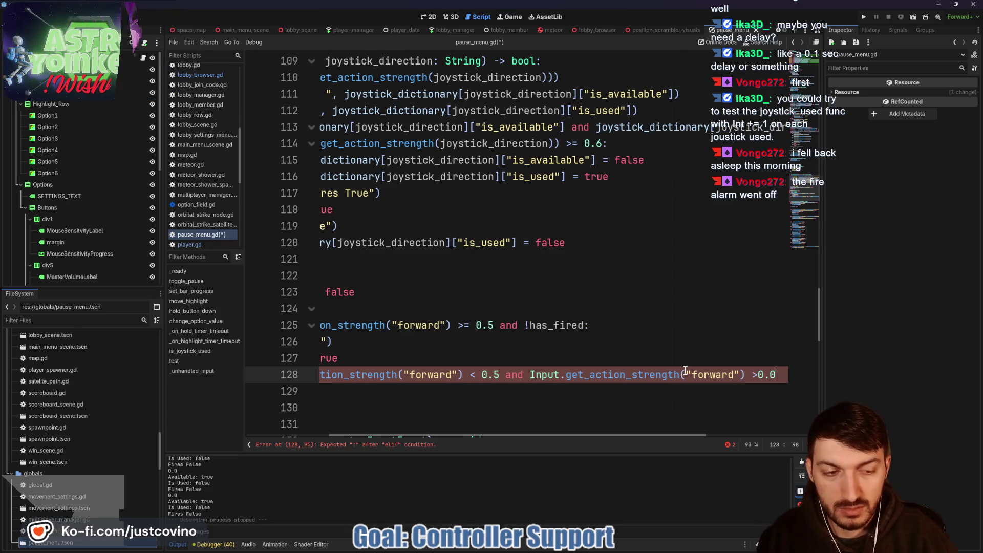
pyautogui.click(783, 374)
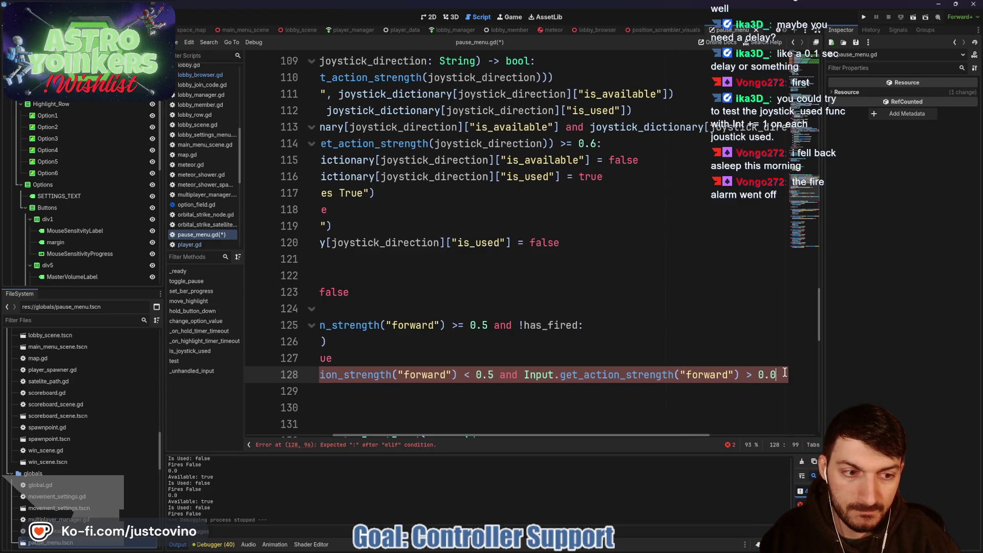
pyautogui.write('and')
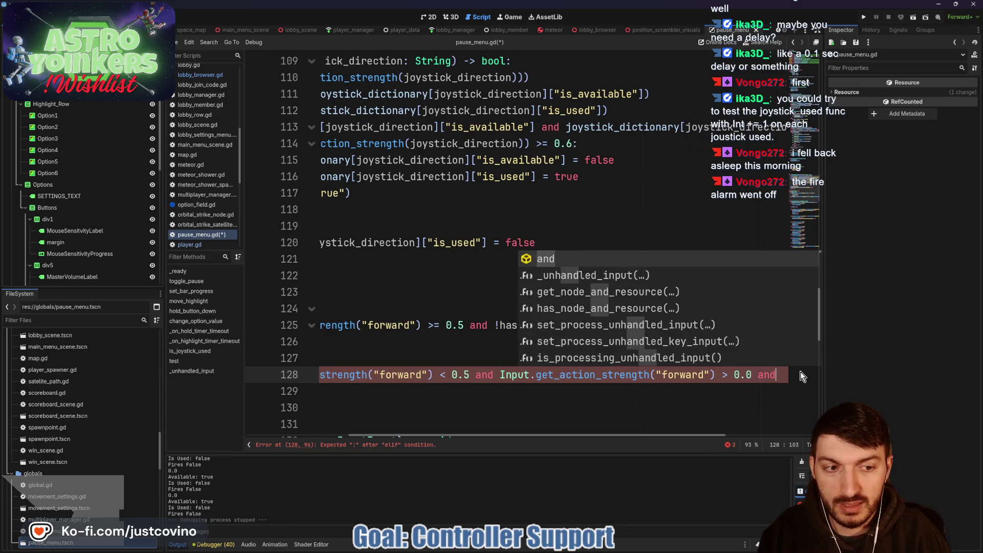
pyautogui.write(' has_fire')
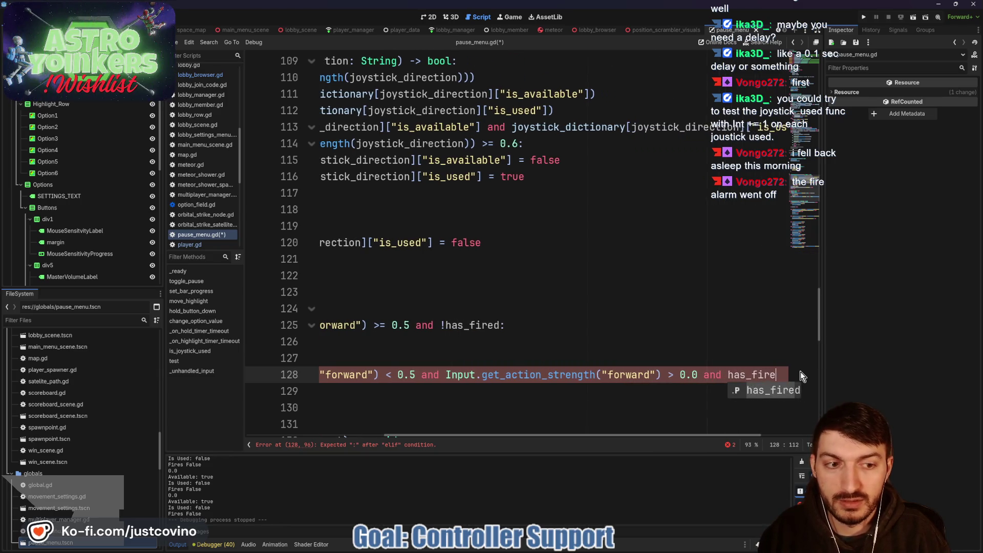
pyautogui.write('d:')
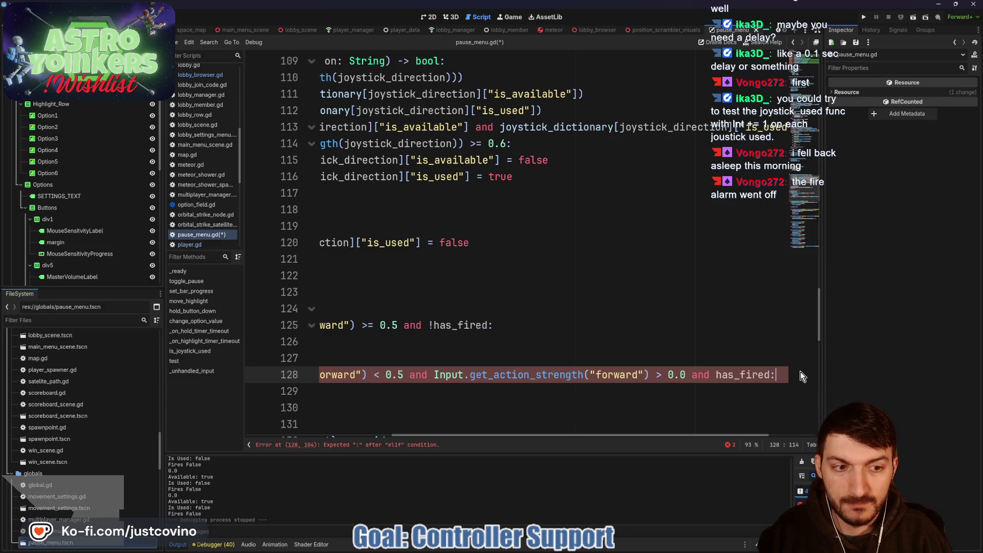
pyautogui.press('Return')
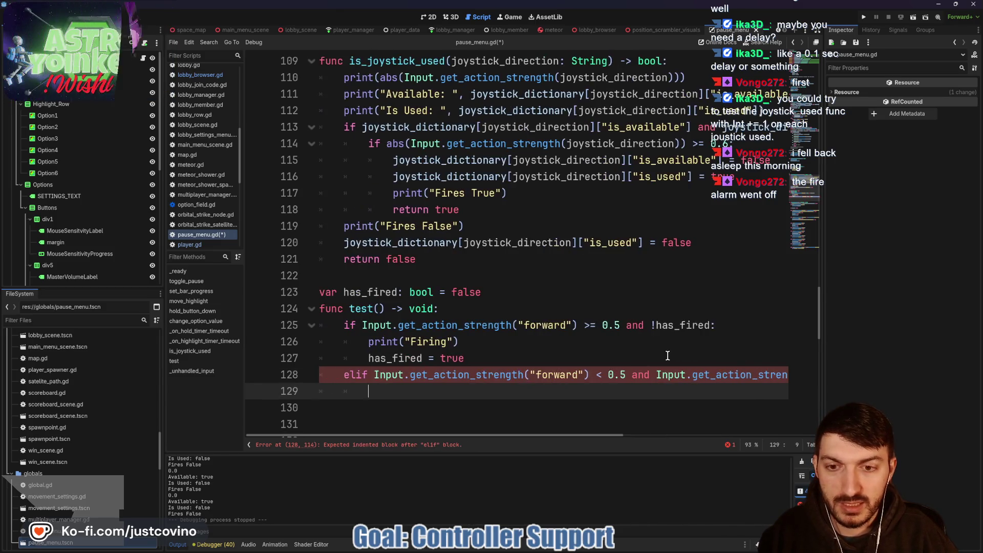
# Fill the elif body with print("Not Firing") and has_fired = false
pyautogui.press('Tab')
pyautogui.write('print("')
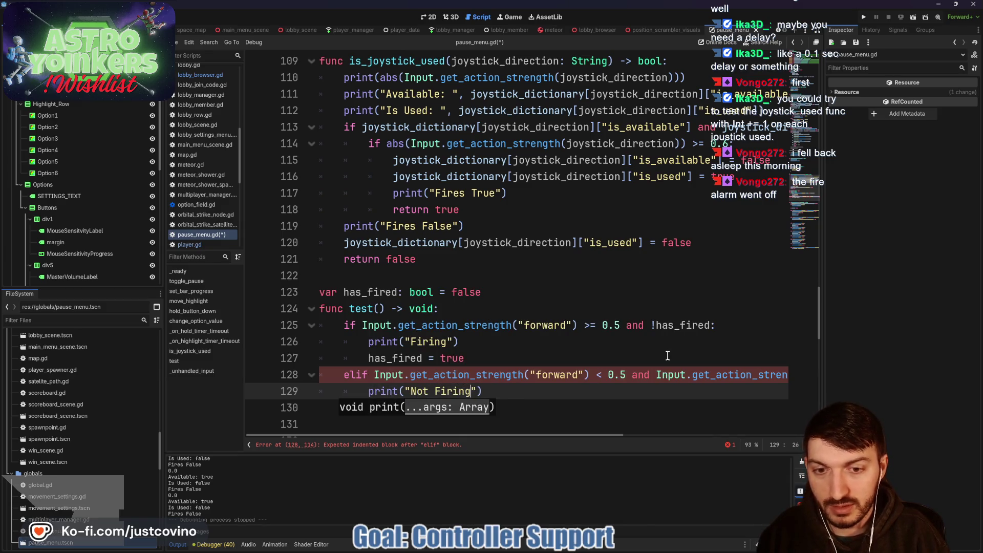
pyautogui.click(517, 390)
pyautogui.press('Return')
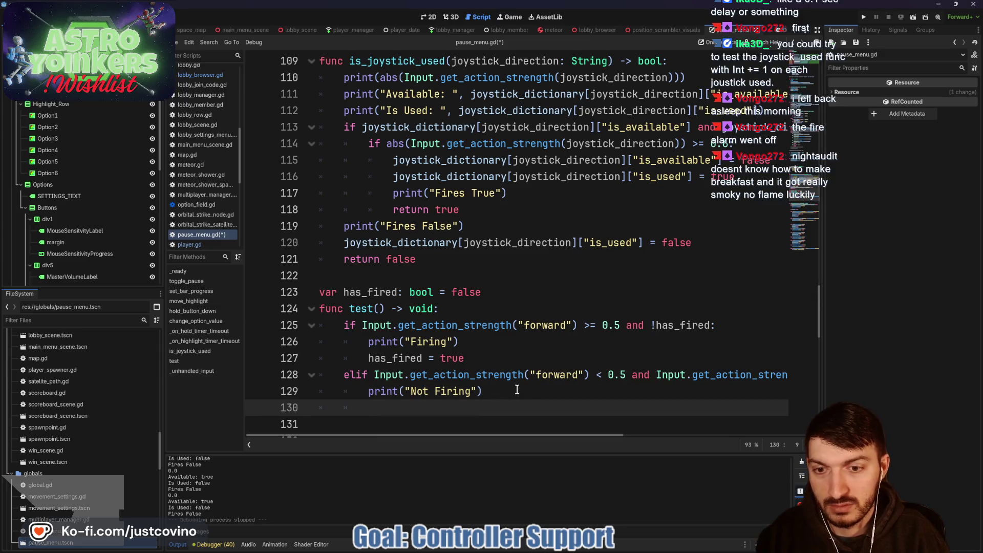
pyautogui.write('has_fir')
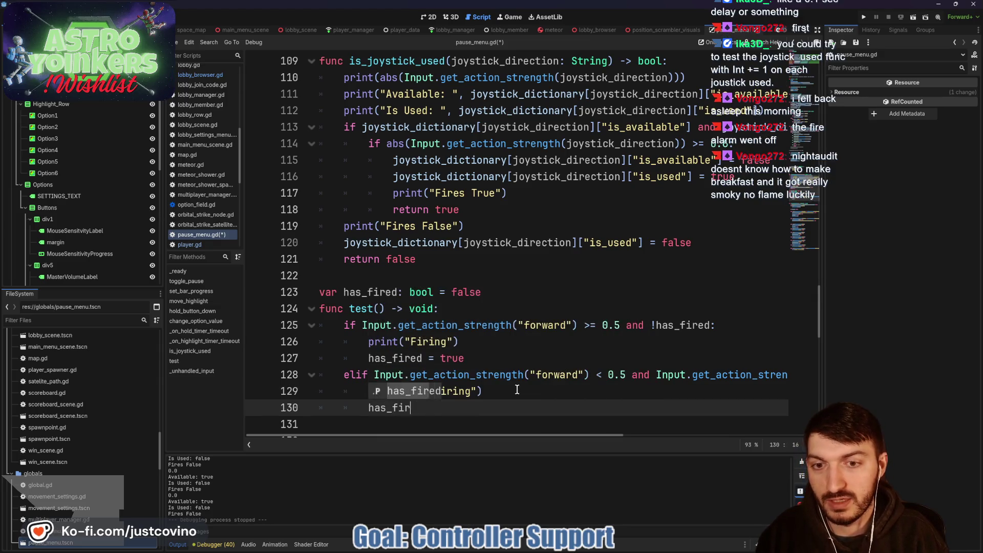
pyautogui.write('ed = false')
pyautogui.press('Escape')
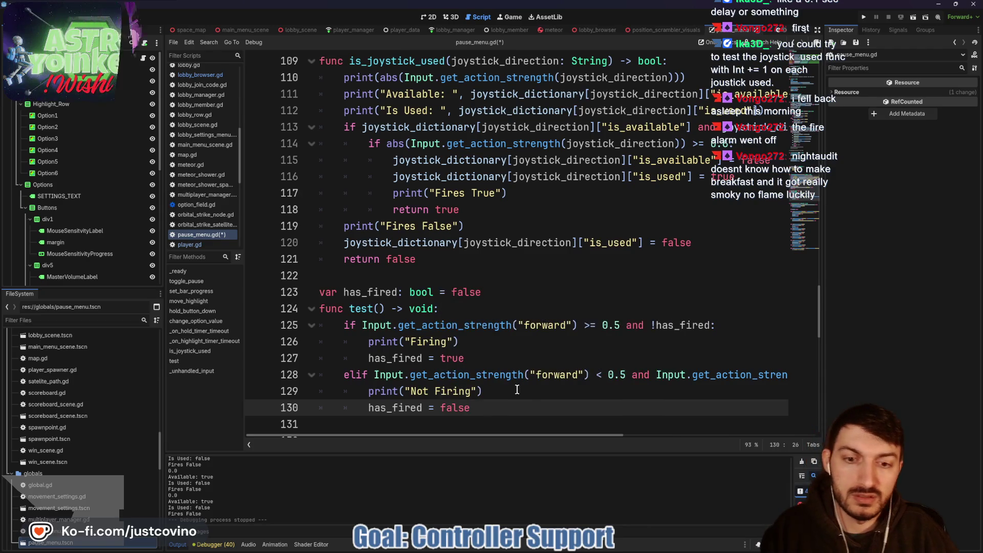
pyautogui.hscroll(5, 542, 400)
pyautogui.hscroll(-5, 537, 395)
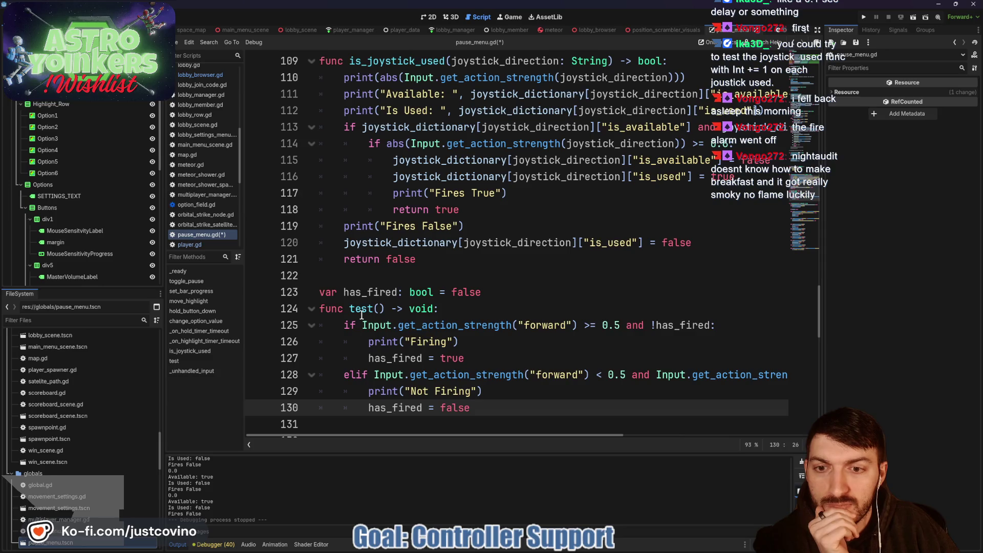
pyautogui.scroll(-4, 362, 314)
pyautogui.scroll(-2, 462, 302)
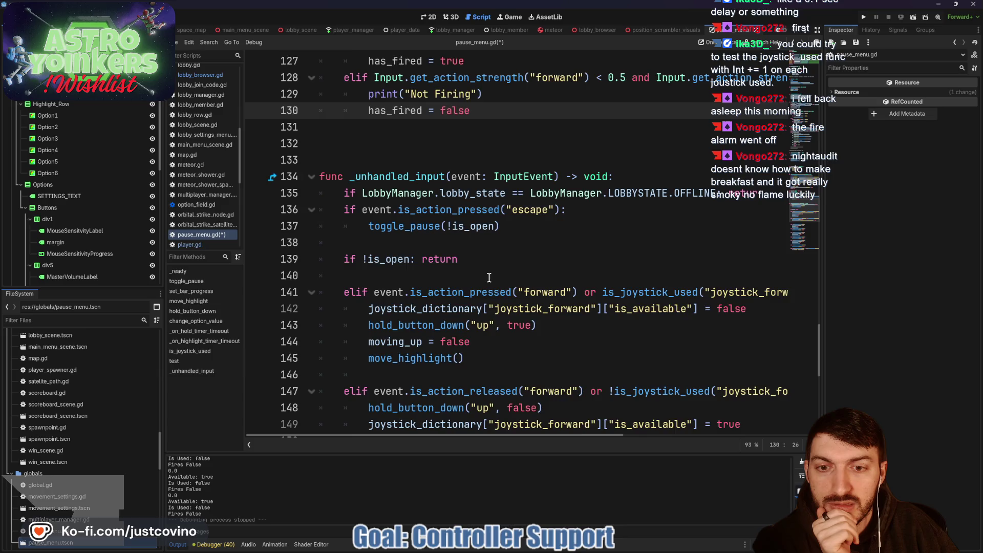
pyautogui.scroll(3, 489, 278)
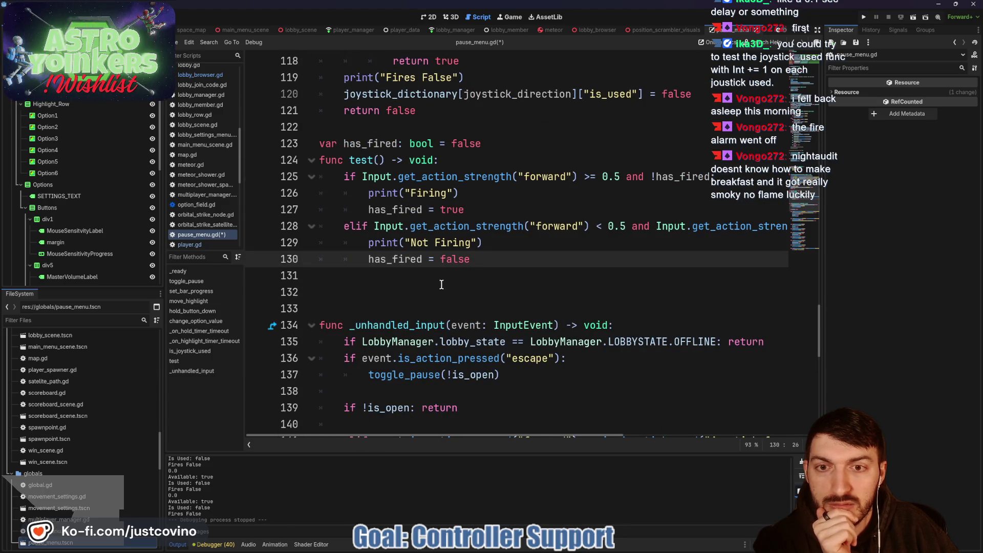
pyautogui.scroll(6, 419, 287)
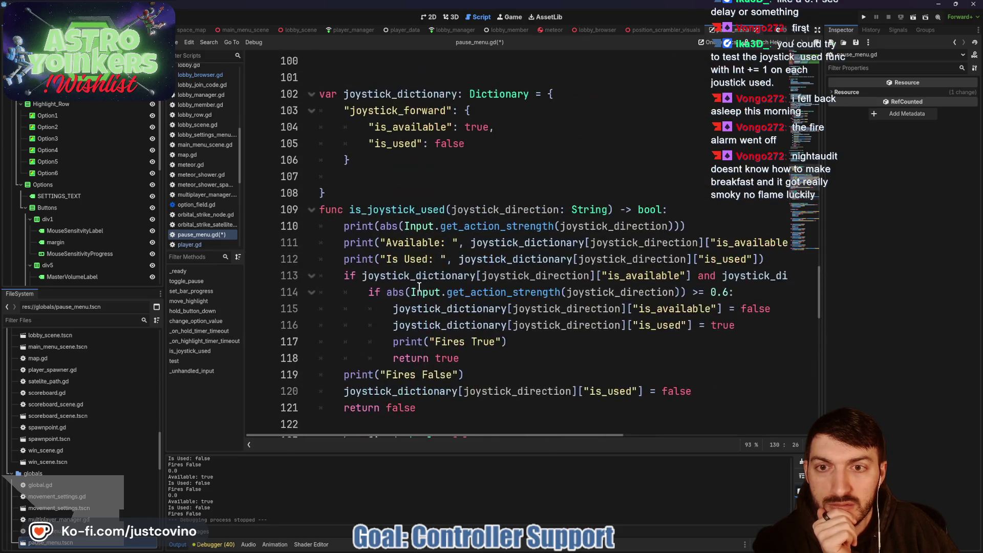
pyautogui.scroll(-10, 418, 288)
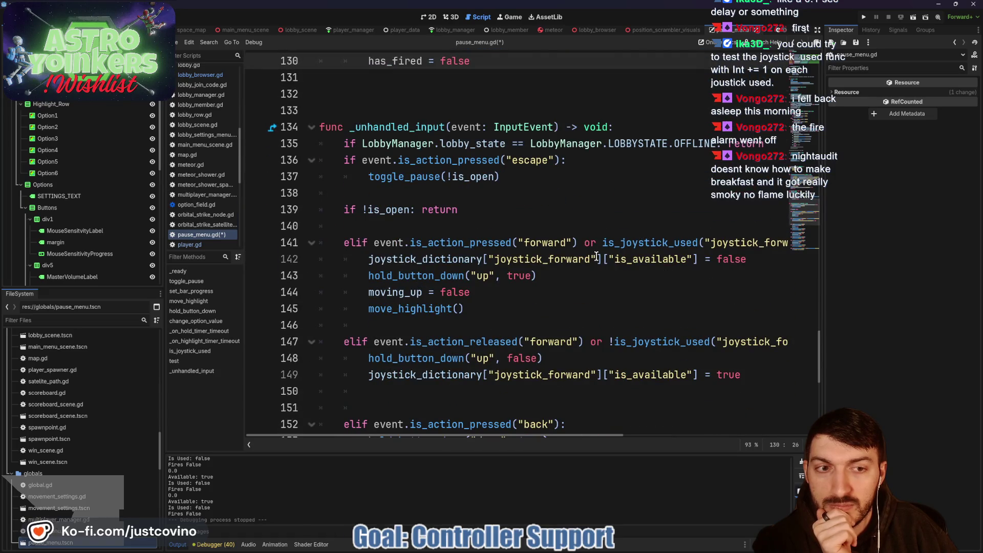
pyautogui.scroll(9, 596, 256)
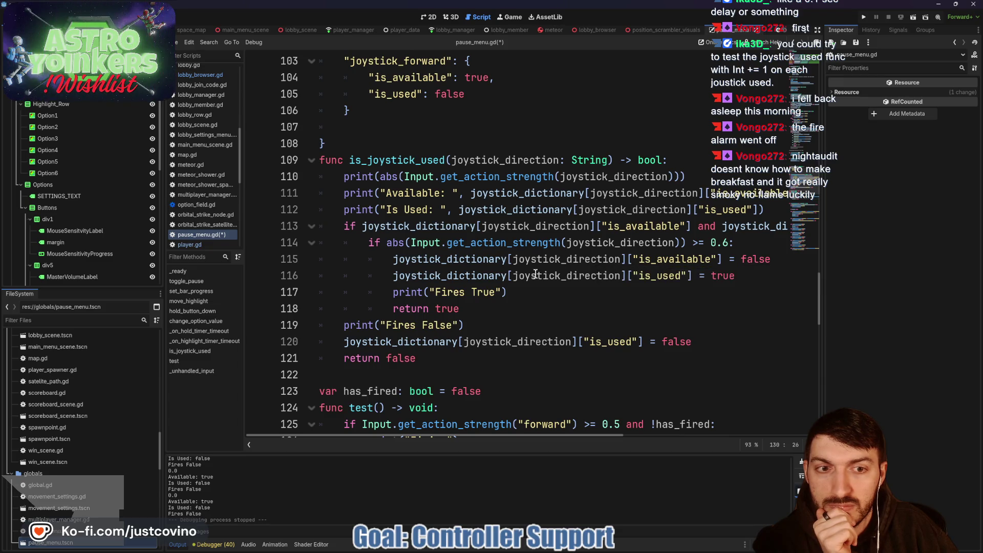
pyautogui.moveTo(507, 291); pyautogui.dragTo(375, 291)
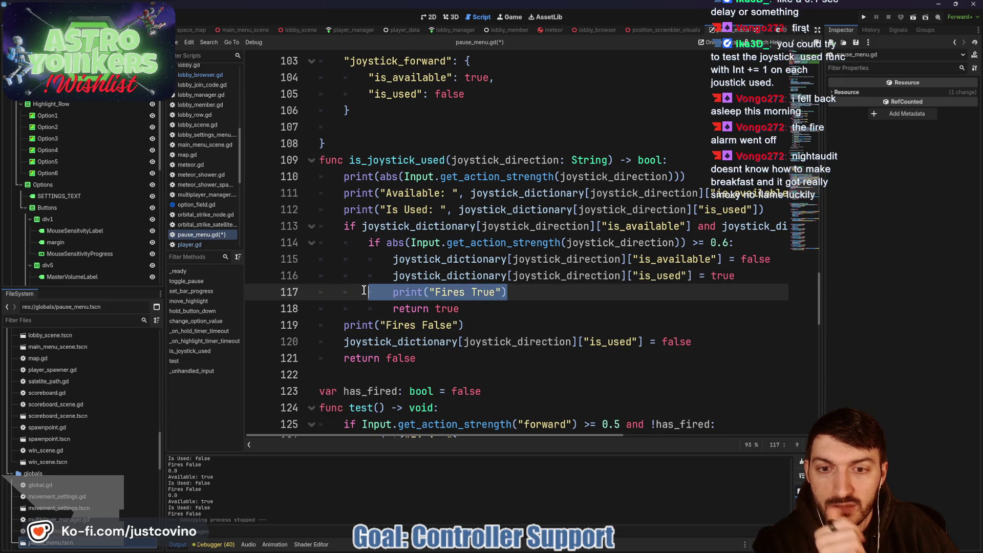
# Delete the Fires True, Fires False and three other debug print lines from is_joystick_used
pyautogui.hotkey('ctrl', 'shift', 'k')
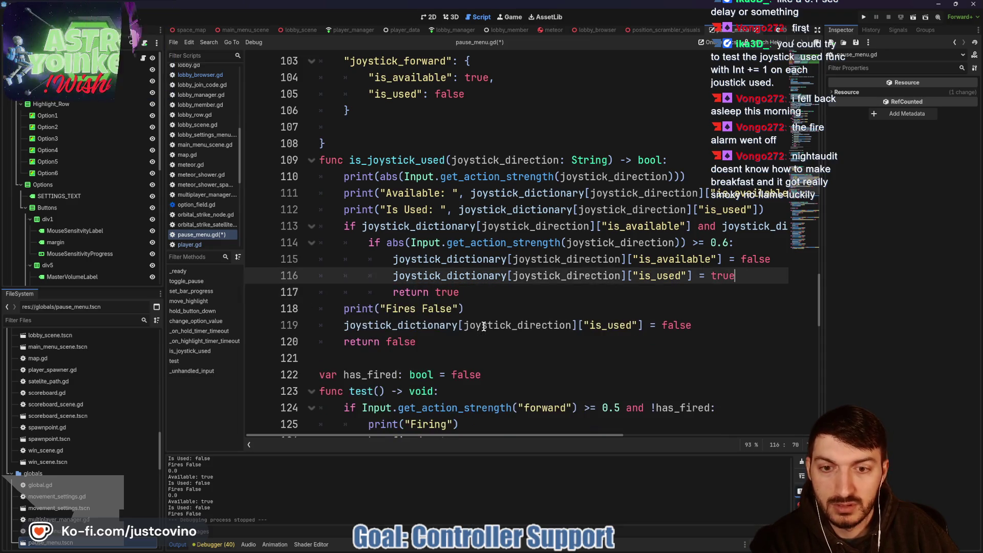
pyautogui.moveTo(463, 308); pyautogui.dragTo(296, 306)
pyautogui.press('BackSpace')
pyautogui.press('BackSpace')
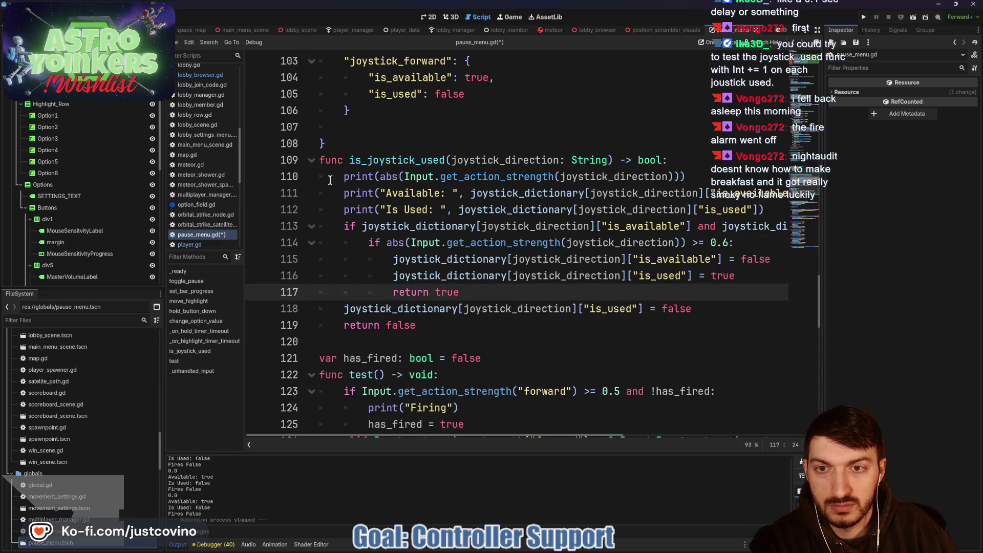
pyautogui.moveTo(315, 176)
pyautogui.mouseDown()
pyautogui.moveTo(512, 179)
pyautogui.moveTo(643, 209)
pyautogui.moveTo(782, 211)
pyautogui.mouseUp()
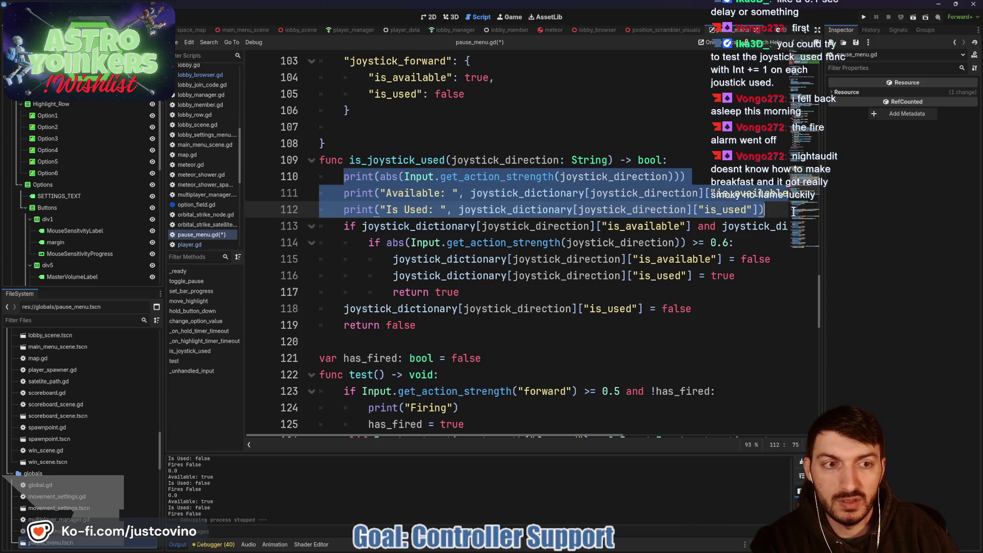
pyautogui.press('BackSpace')
pyautogui.press('BackSpace')
# Add a blank line between is_joystick_used and has_fired, then scroll back down the script
pyautogui.scroll(-5, 471, 271)
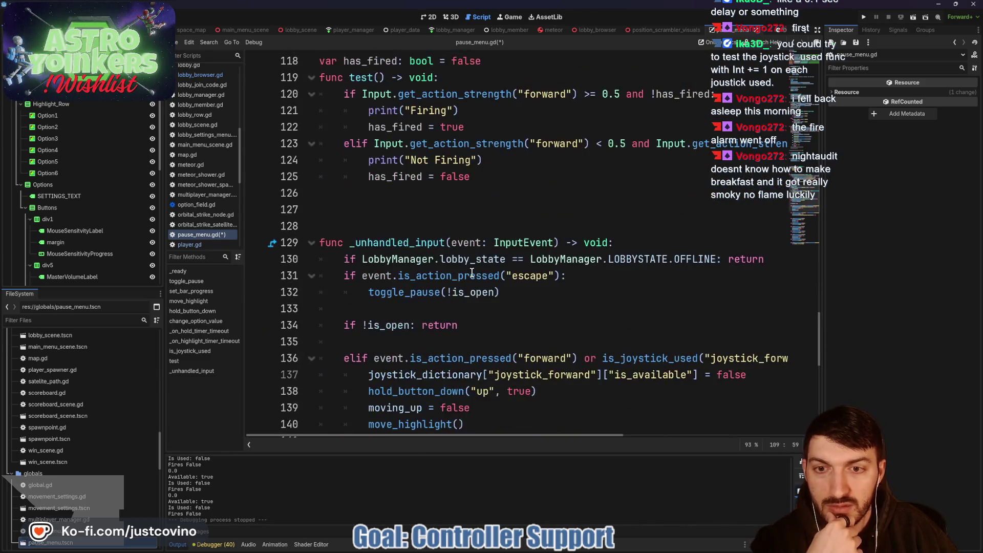
pyautogui.scroll(2, 471, 272)
pyautogui.click(375, 146)
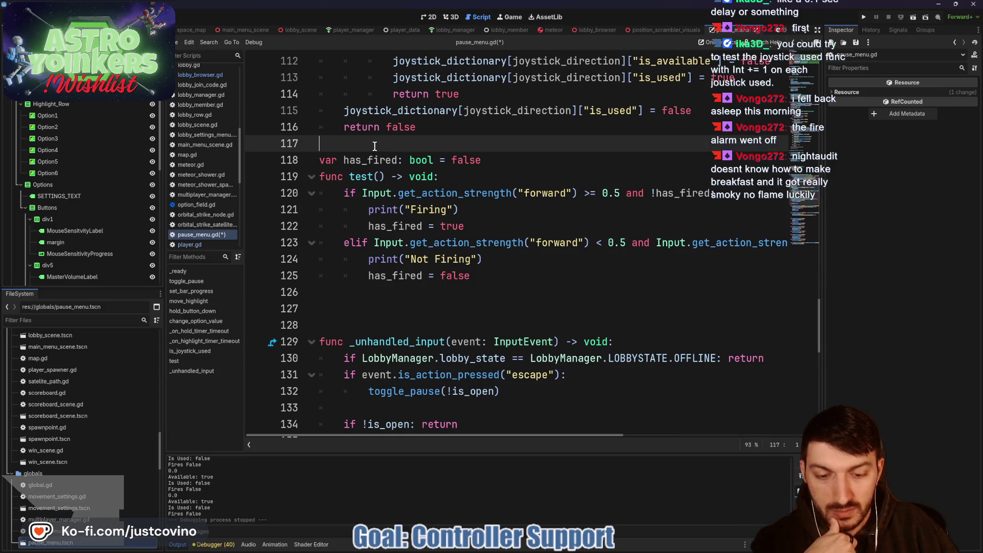
pyautogui.press('Return')
pyautogui.scroll(15, 535, 261)
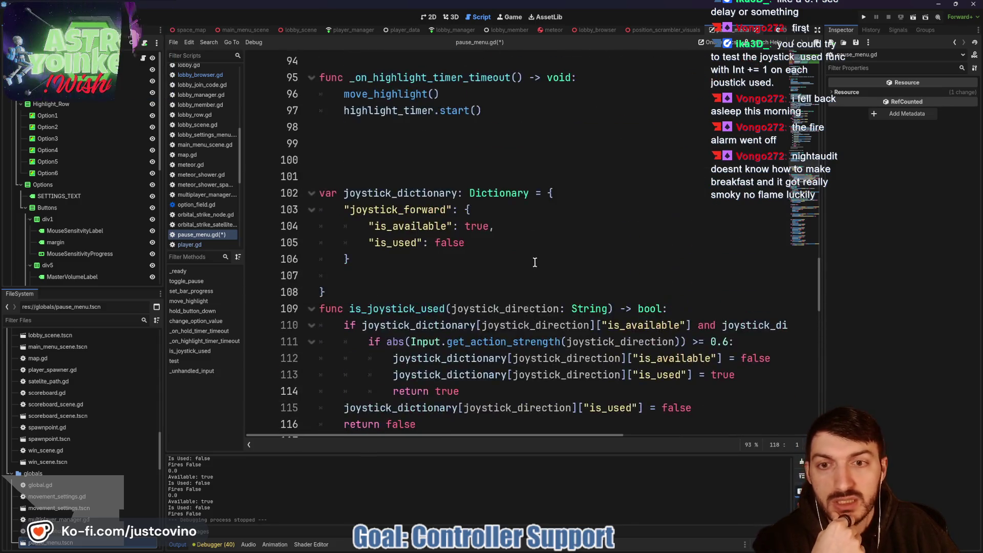
pyautogui.scroll(14, 535, 262)
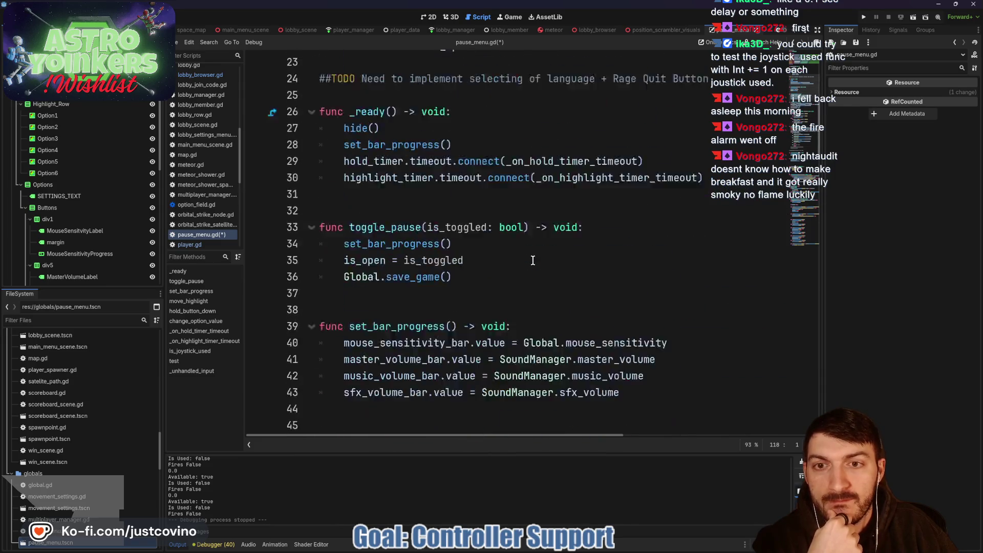
pyautogui.scroll(5, 533, 261)
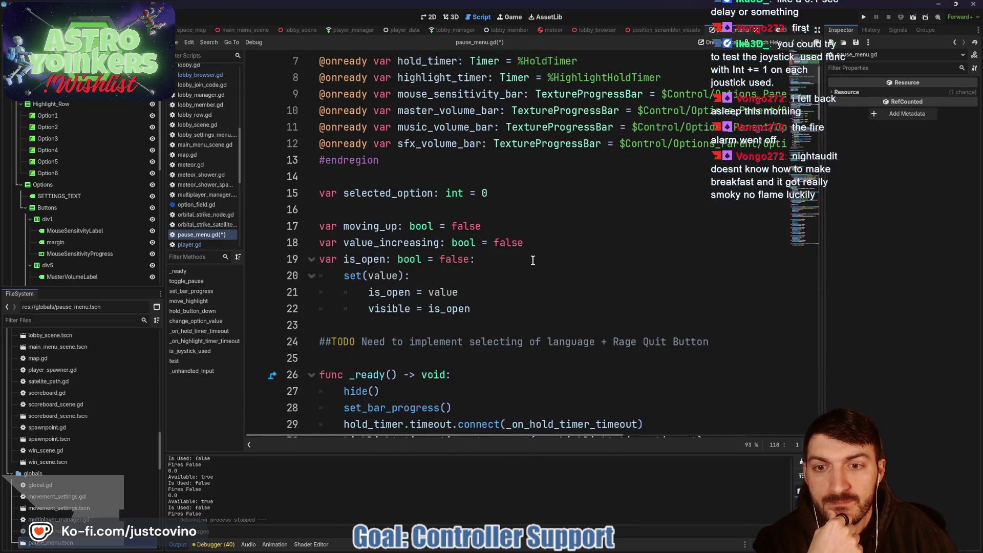
pyautogui.scroll(-4, 532, 260)
pyautogui.scroll(-9, 532, 260)
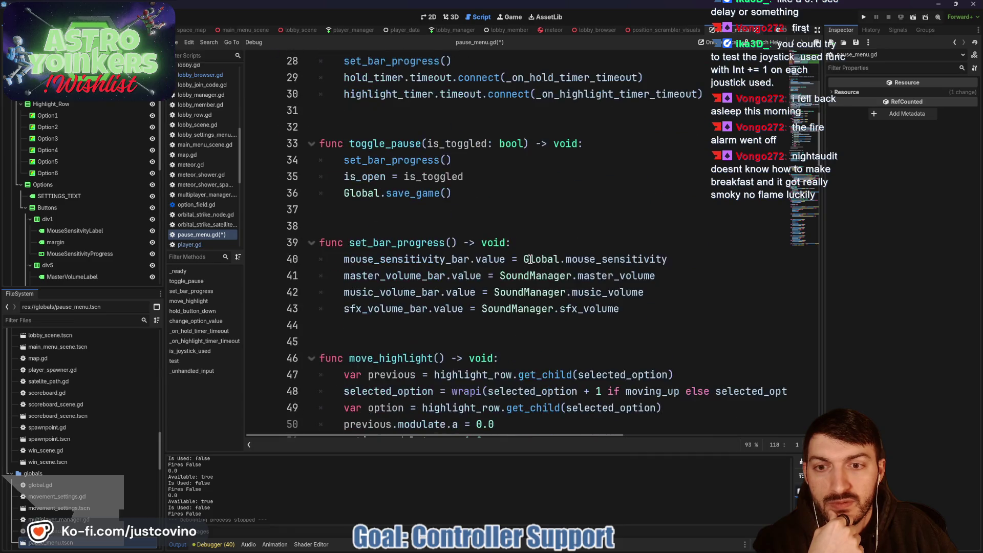
pyautogui.scroll(-15, 532, 260)
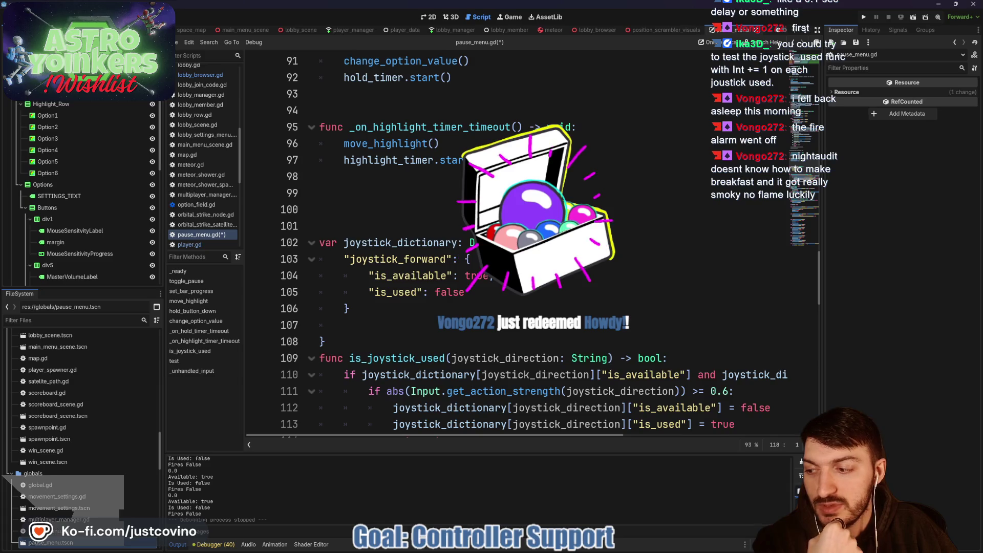
pyautogui.scroll(-6, 510, 259)
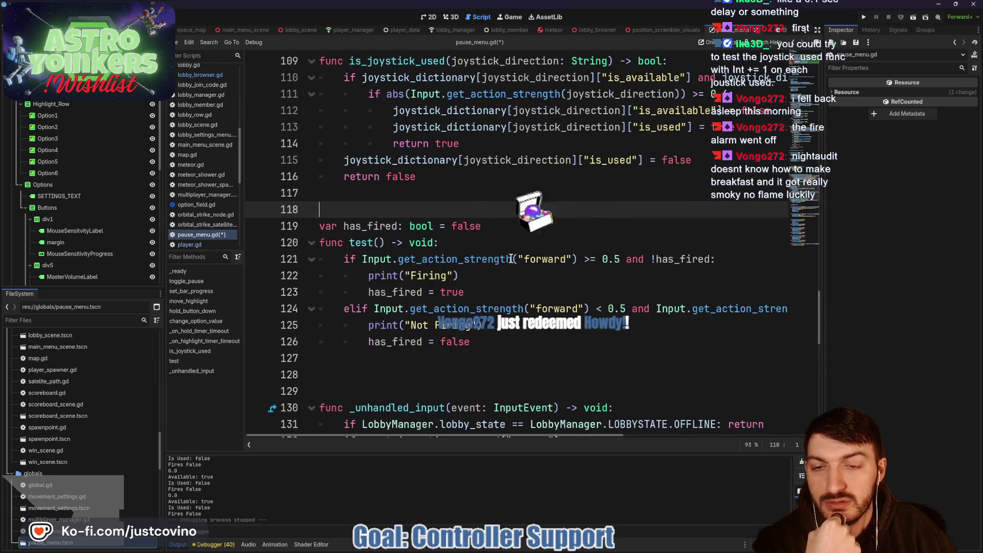
pyautogui.scroll(-2, 446, 249)
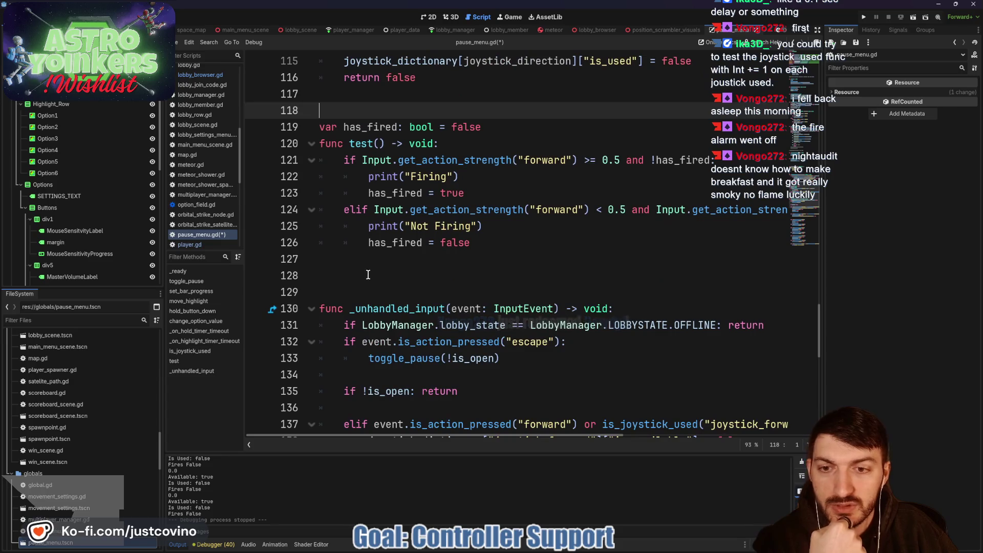
# Add a _process function that calls test() every frame and save the script
pyautogui.click(367, 275)
pyautogui.write('func _p')
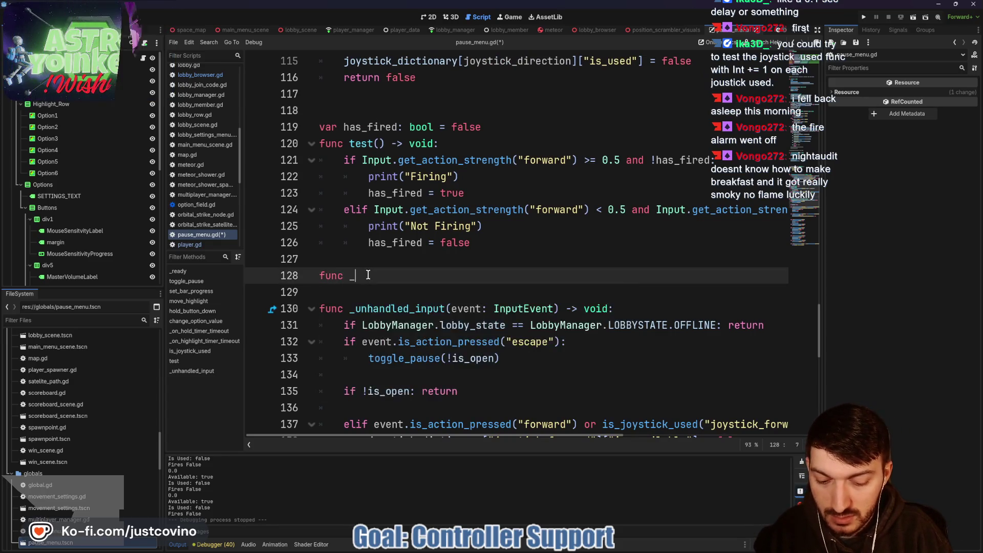
pyautogui.press('Return')
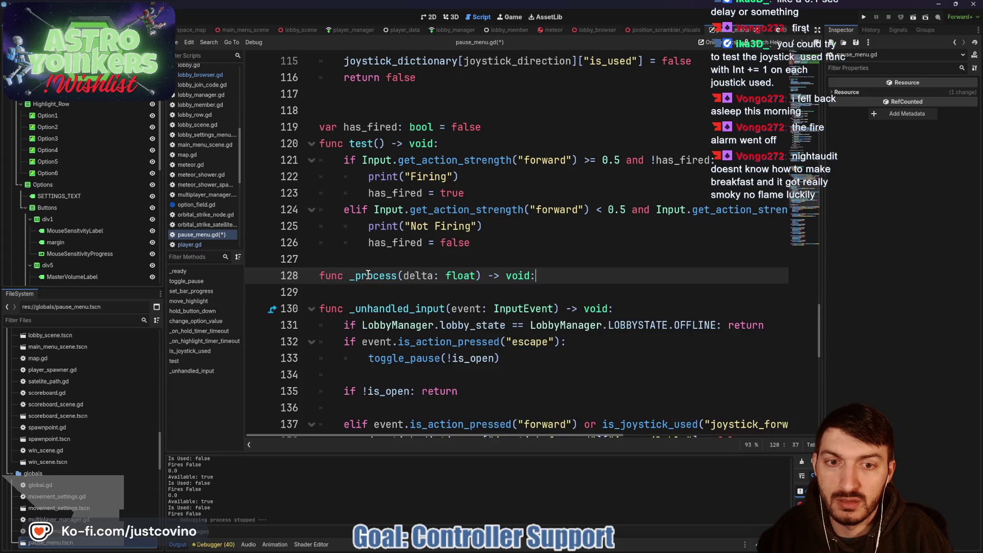
pyautogui.press('Return')
pyautogui.write('test')
pyautogui.press('Return')
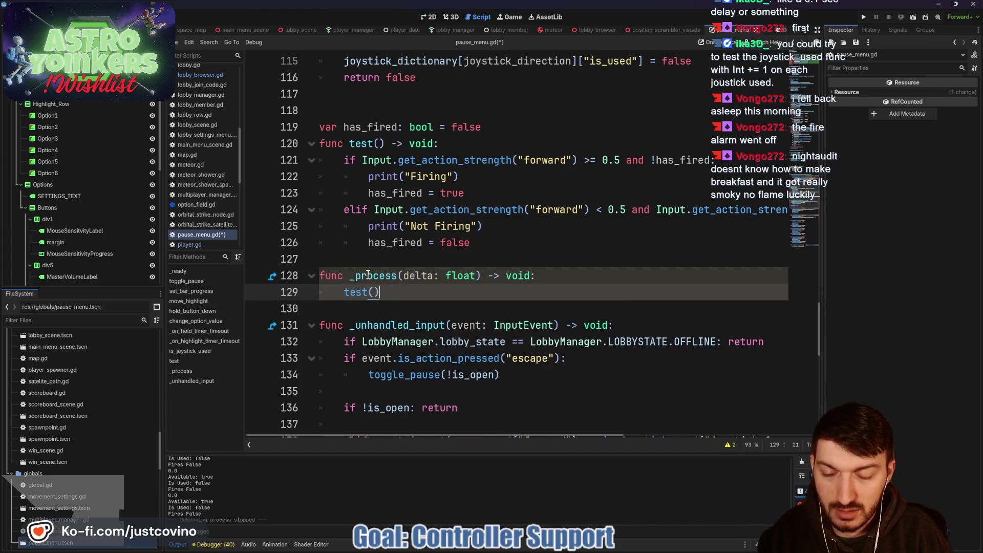
pyautogui.hotkey('ctrl', 's')
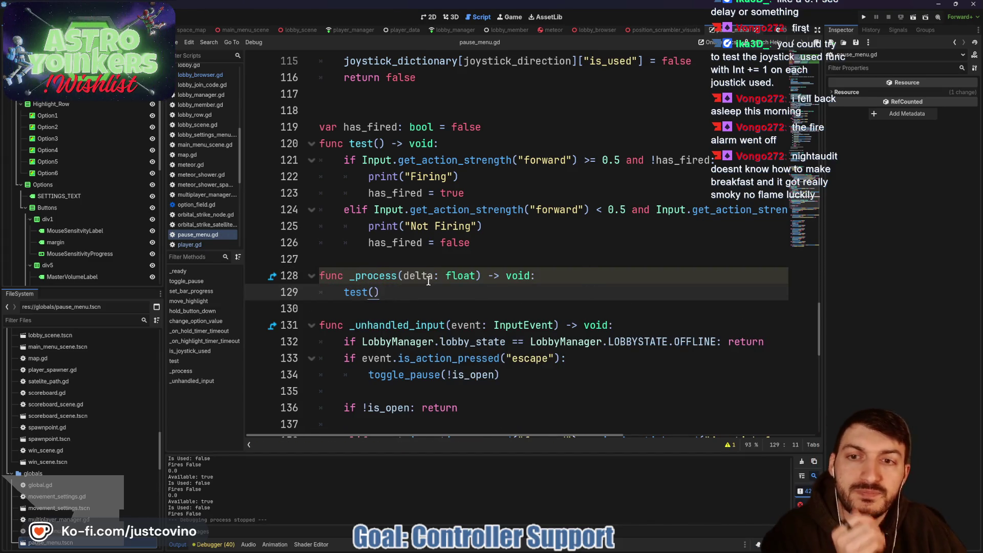
# Give test() an else: return branch after the elif, save, and run the game
pyautogui.click(500, 242)
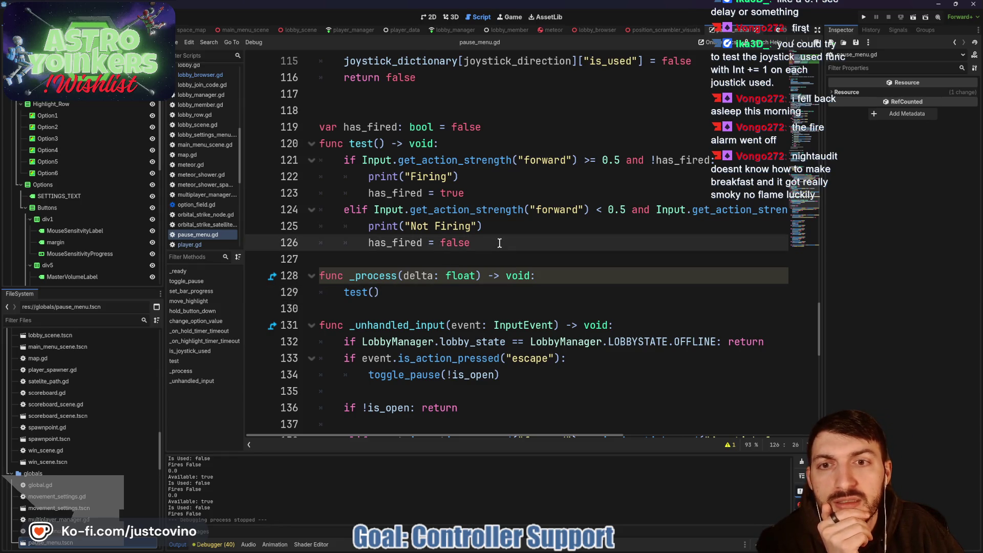
pyautogui.press('Return')
pyautogui.press('BackSpace')
pyautogui.write('else:')
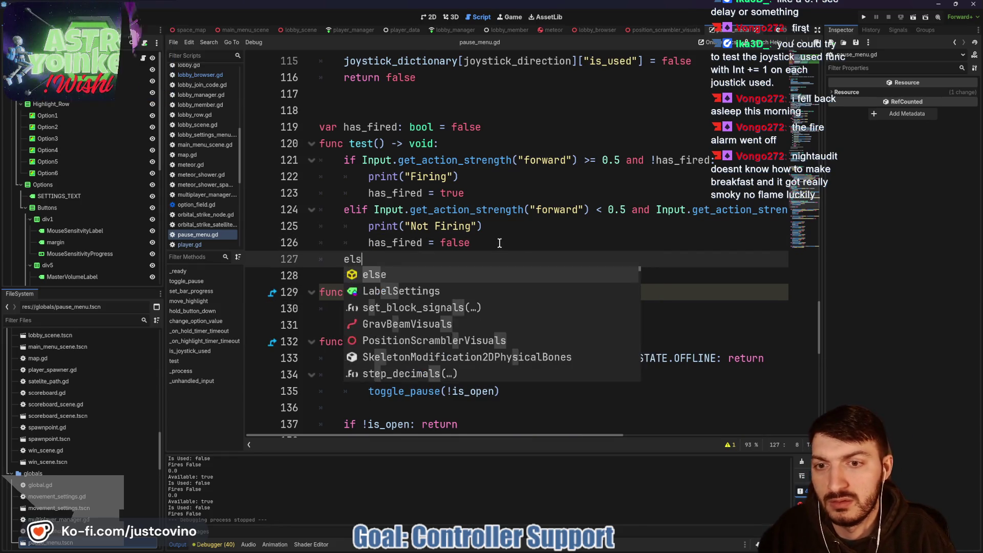
pyautogui.press('Return')
pyautogui.write('return')
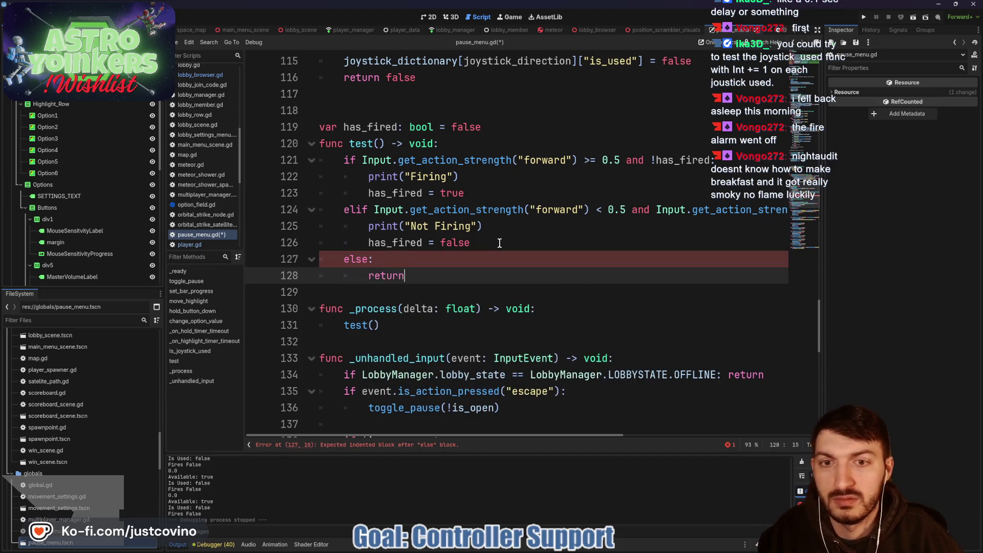
pyautogui.hotkey('ctrl', 's')
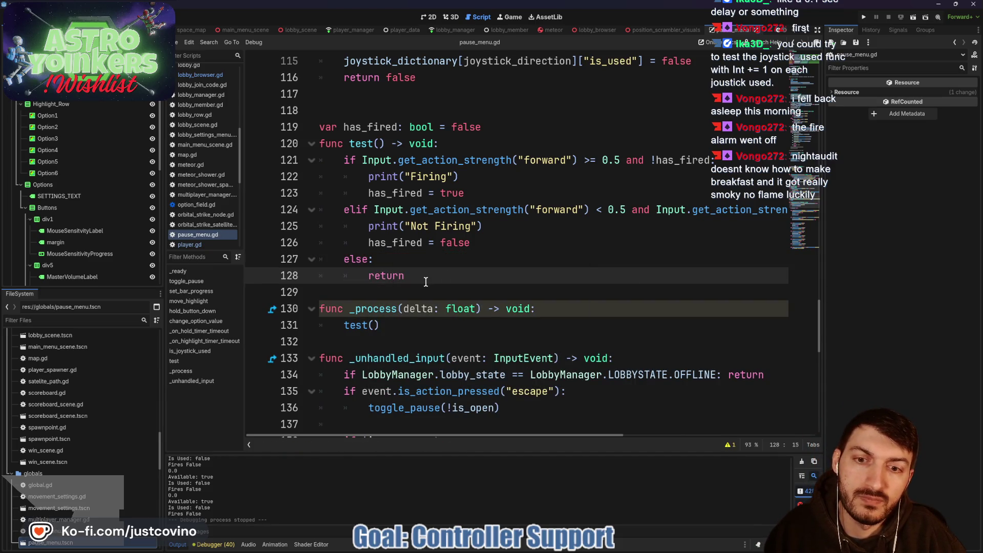
pyautogui.click(862, 18)
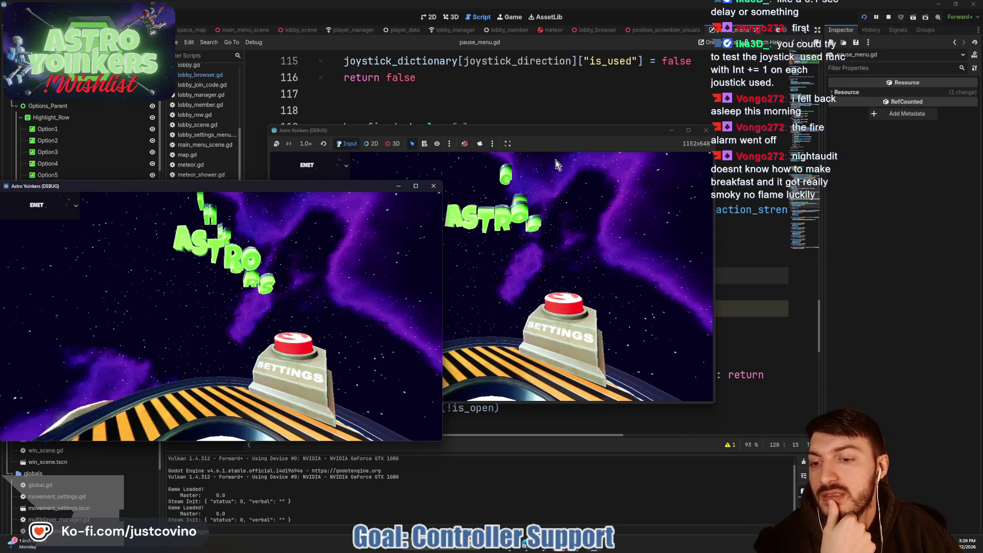
# Move the second game window aside and host a private lobby
pyautogui.moveTo(541, 131); pyautogui.dragTo(576, 127)
pyautogui.click(387, 215)
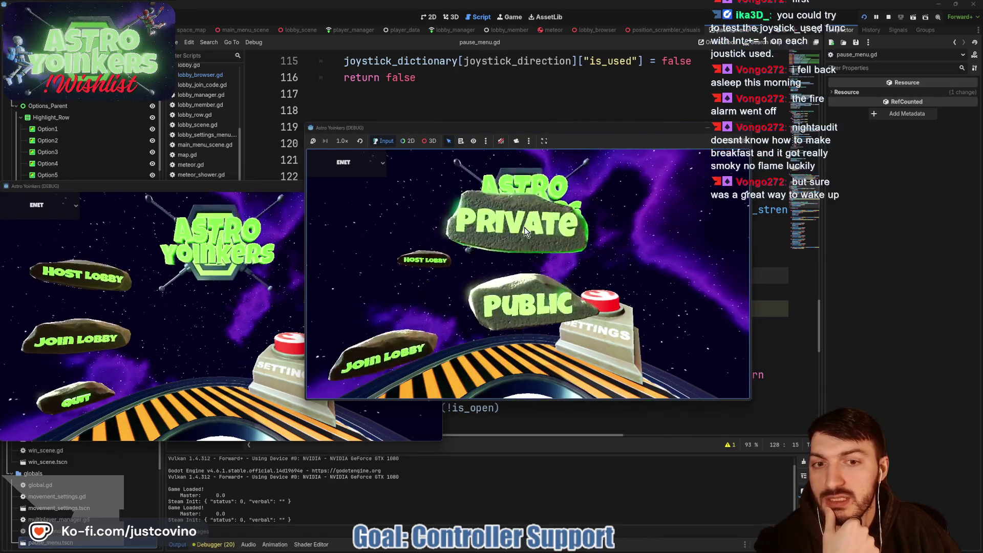
pyautogui.click(525, 228)
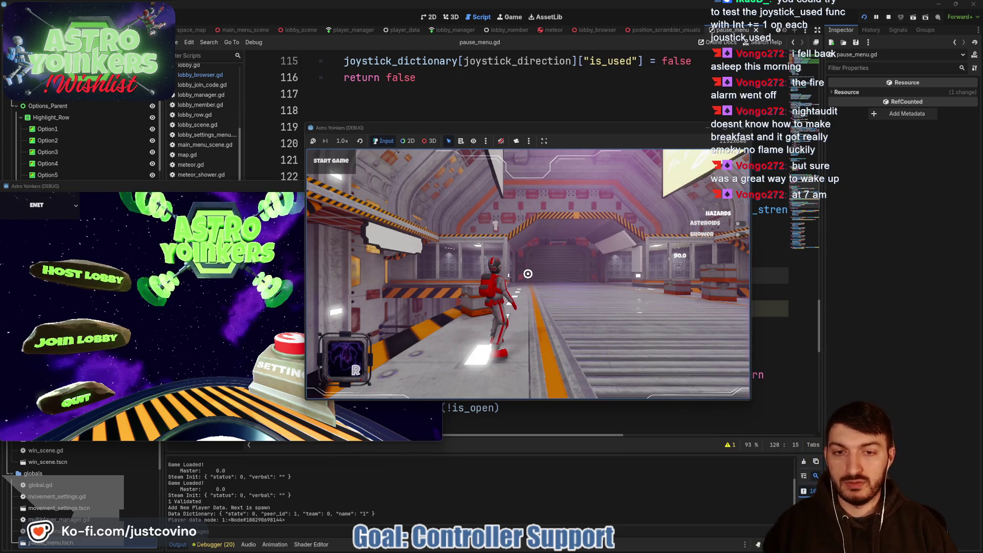
# Open the in-game Settings menu, move the highlight up and down its rows, then close it
pyautogui.press('Escape')
pyautogui.press('Up')
pyautogui.press('Up')
pyautogui.press('Up')
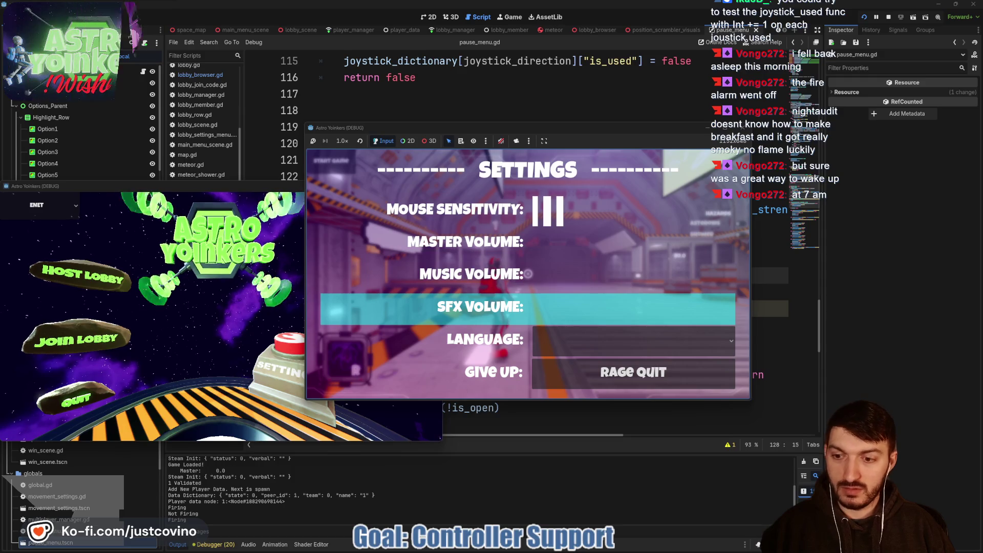
pyautogui.press('Up')
pyautogui.press('Up')
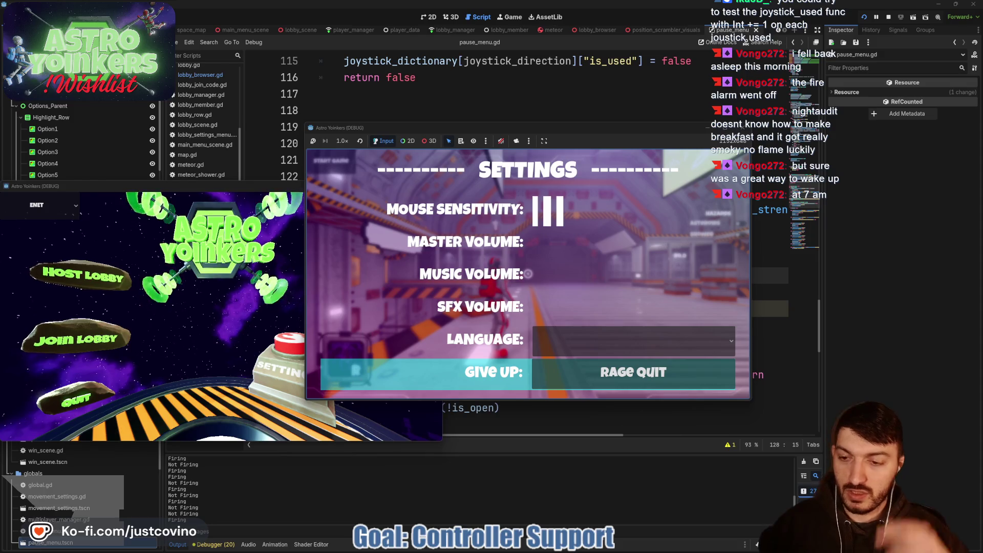
pyautogui.press('Up')
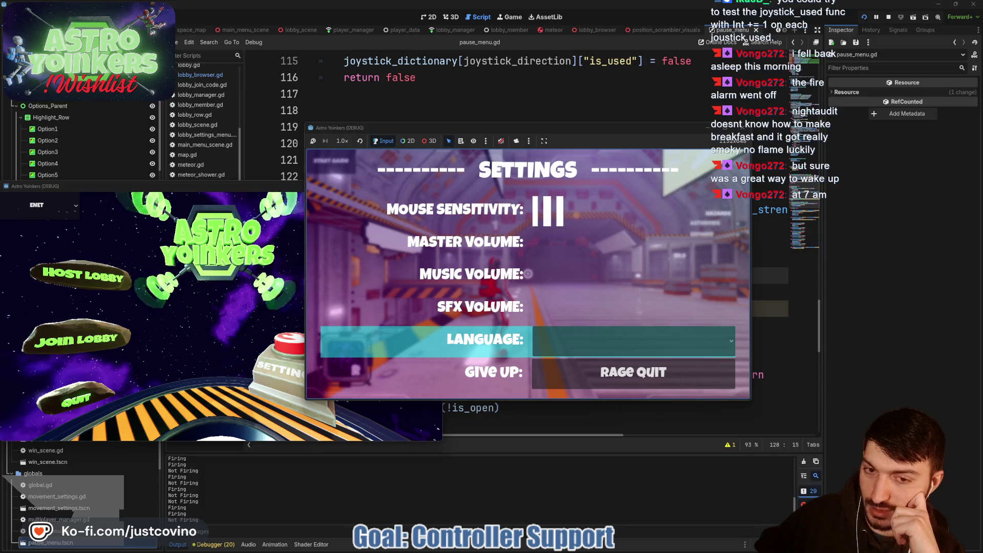
pyautogui.press('Up')
pyautogui.press('Up')
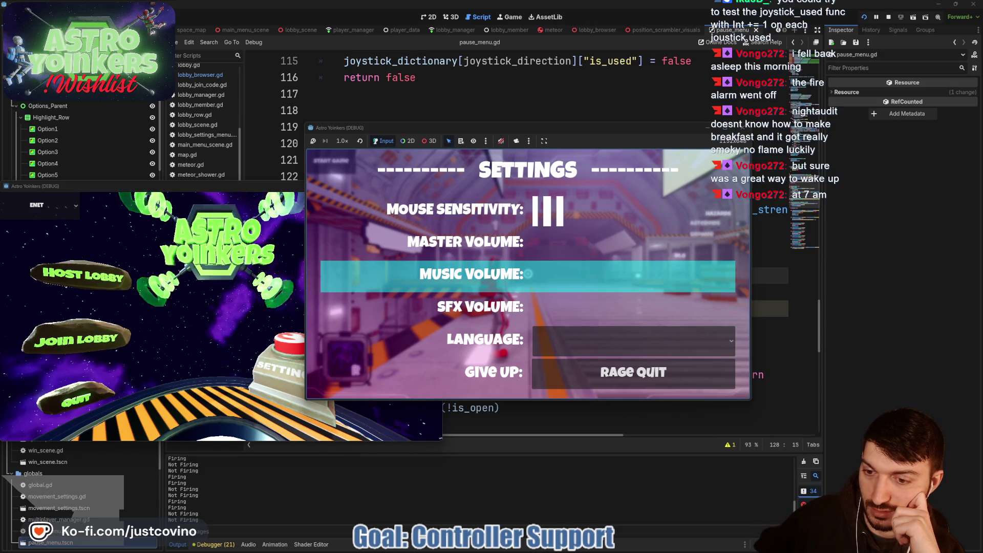
pyautogui.press('Down')
pyautogui.press('Down')
pyautogui.press('Down')
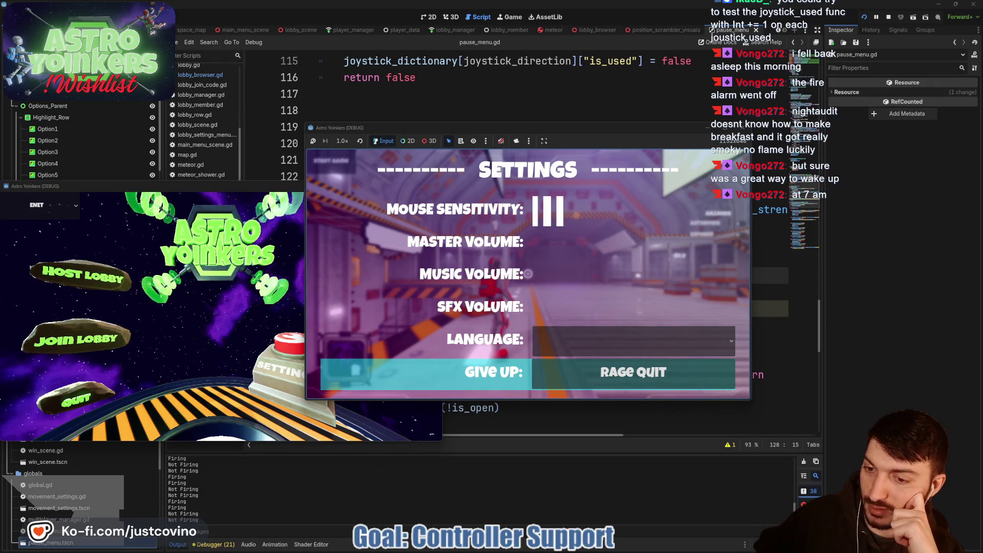
pyautogui.press('Down')
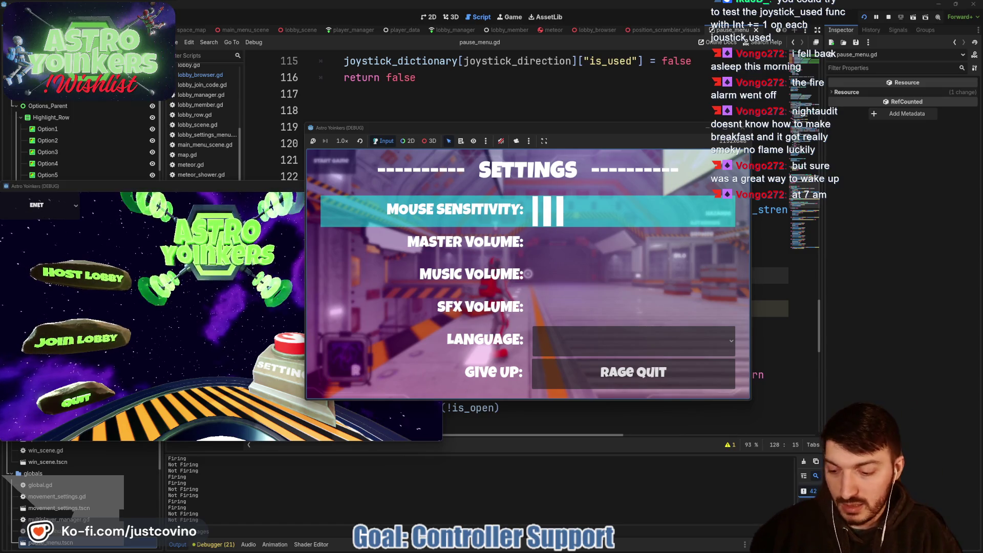
pyautogui.press('Escape')
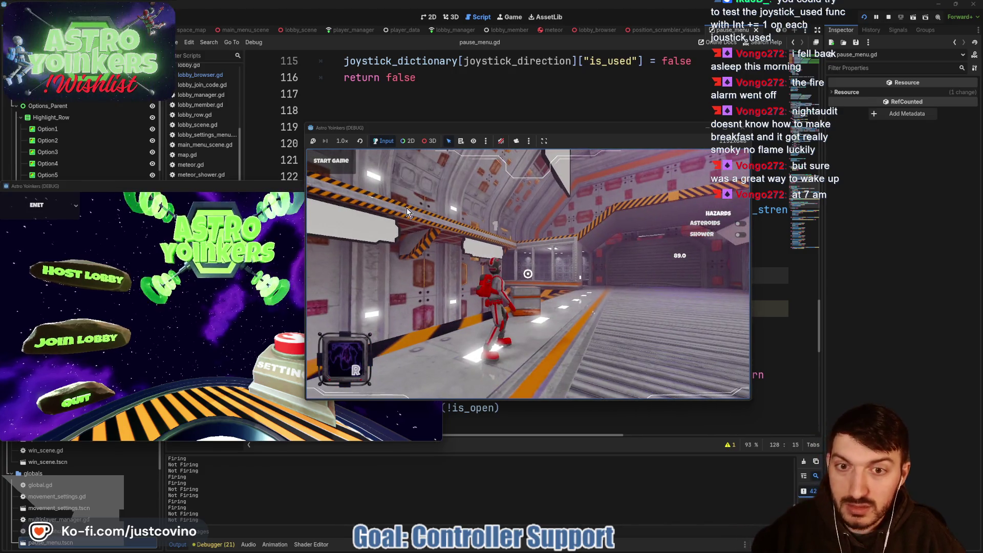
# Move down through the in-game settings, close the menu, and stop the game with F8
pyautogui.click(449, 201)
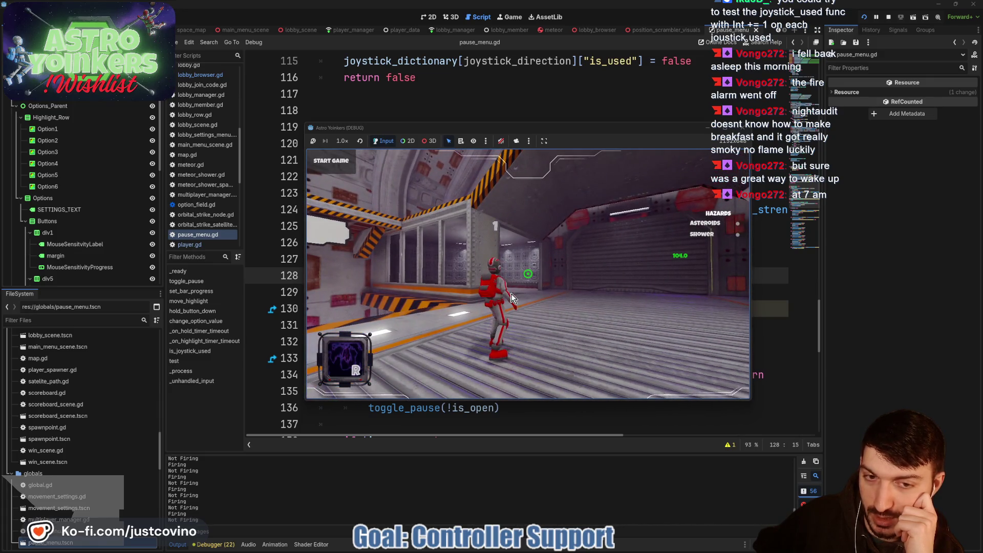
pyautogui.press('Down')
pyautogui.press('Down')
pyautogui.press('Down')
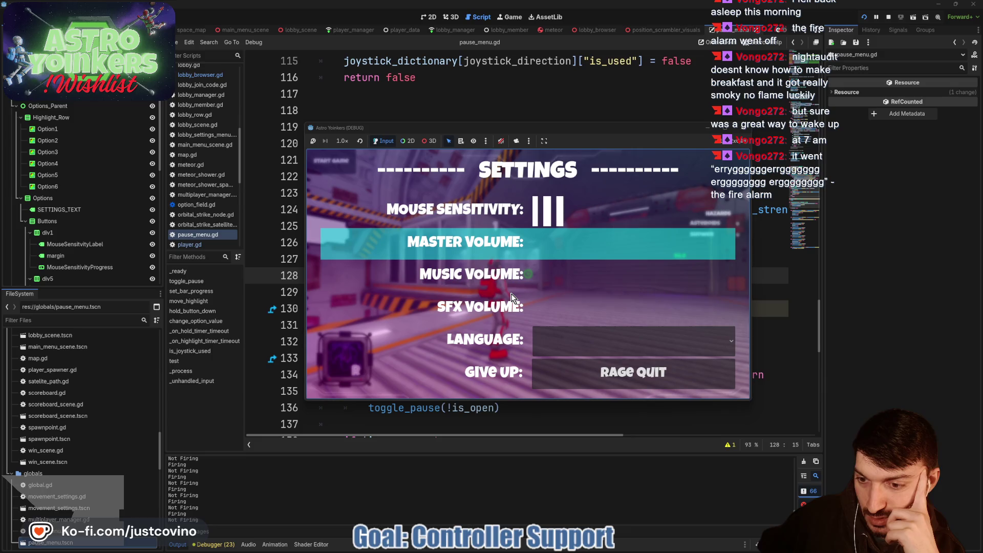
pyautogui.press('Escape')
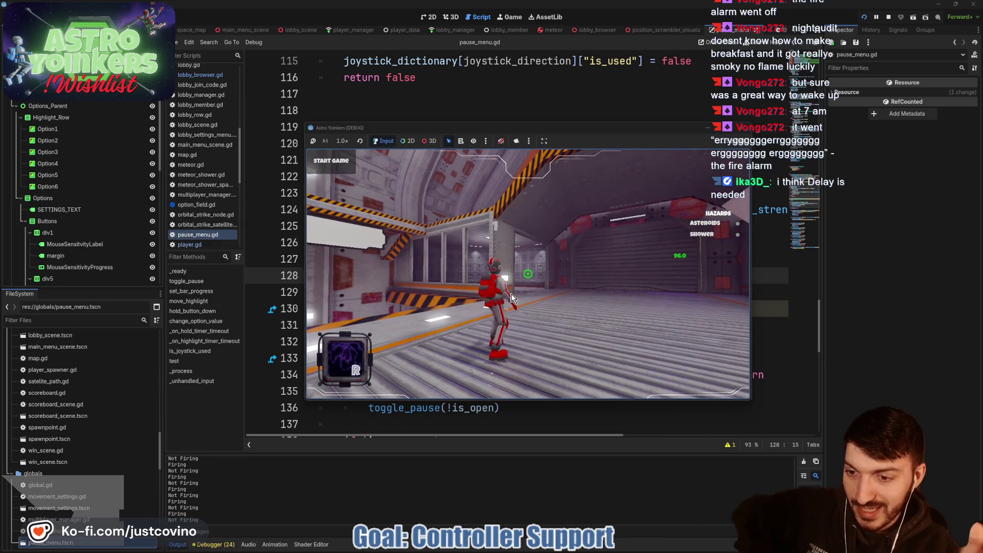
pyautogui.press('F8')
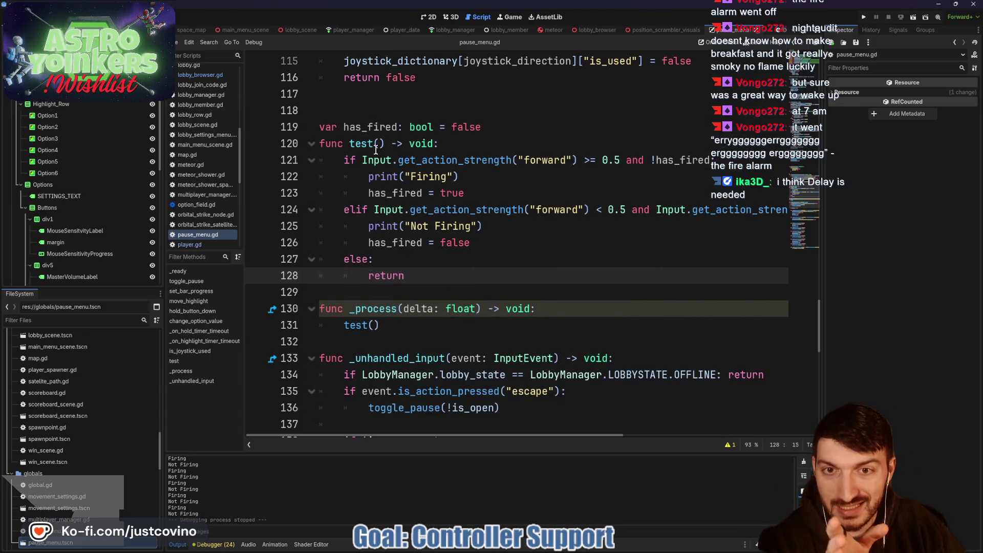
# Inspect test() on line 120 and select the _process function on lines 130–131 that calls it
pyautogui.click(367, 146)
pyautogui.scroll(1, 368, 147)
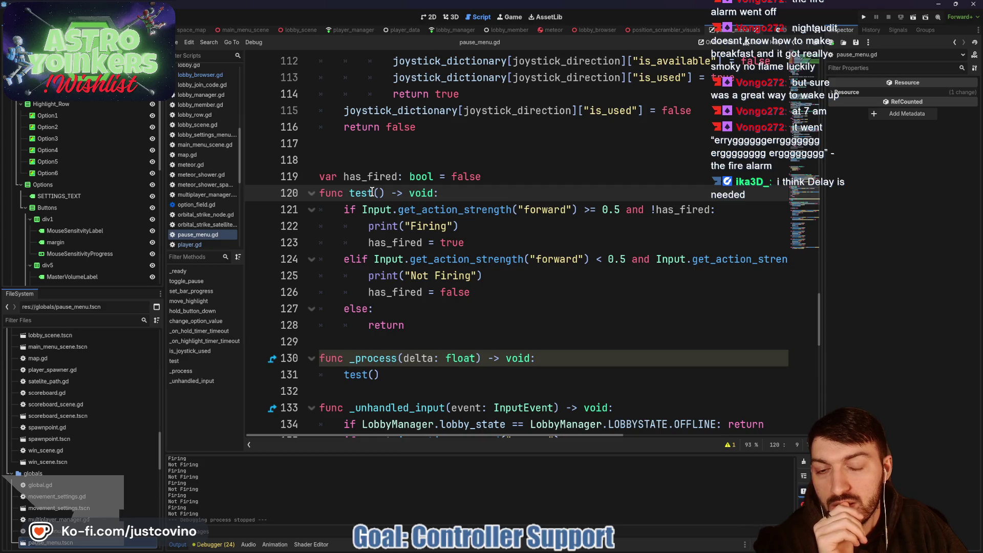
pyautogui.press('Right')
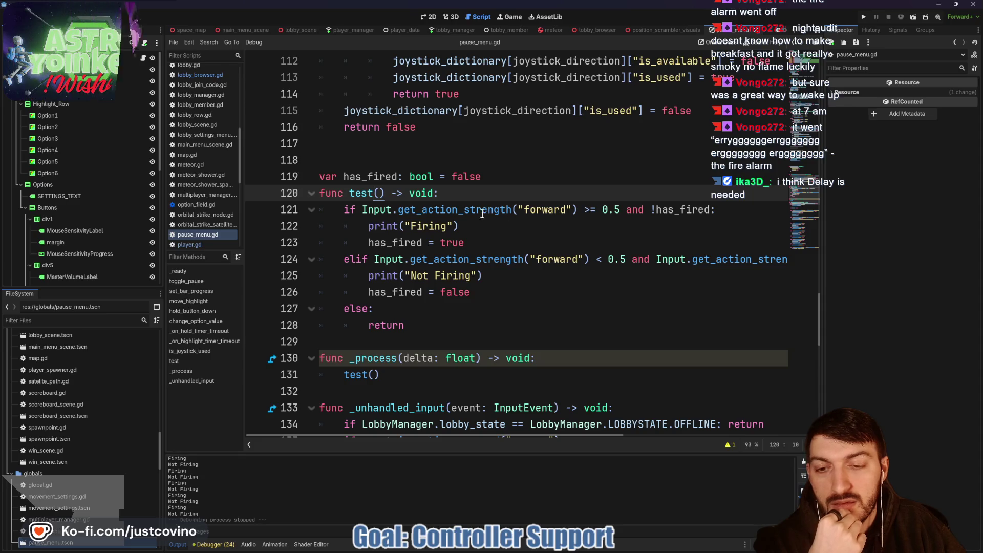
pyautogui.scroll(-2, 555, 225)
pyautogui.moveTo(393, 276); pyautogui.dragTo(285, 259)
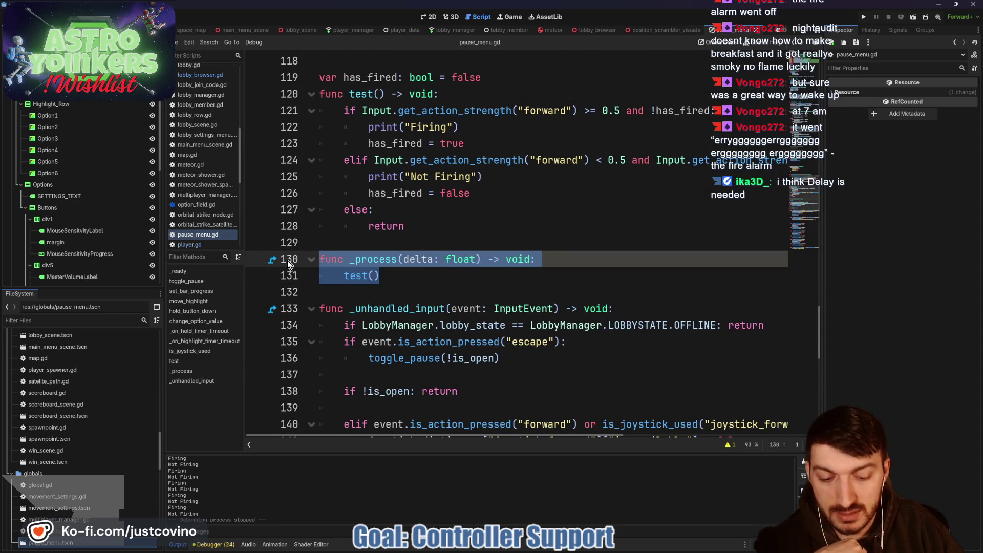
# Delete the selected _process function and look over the remaining joystick code in pause_menu.gd
pyautogui.press('BackSpace')
pyautogui.press('BackSpace')
pyautogui.scroll(-1, 555, 262)
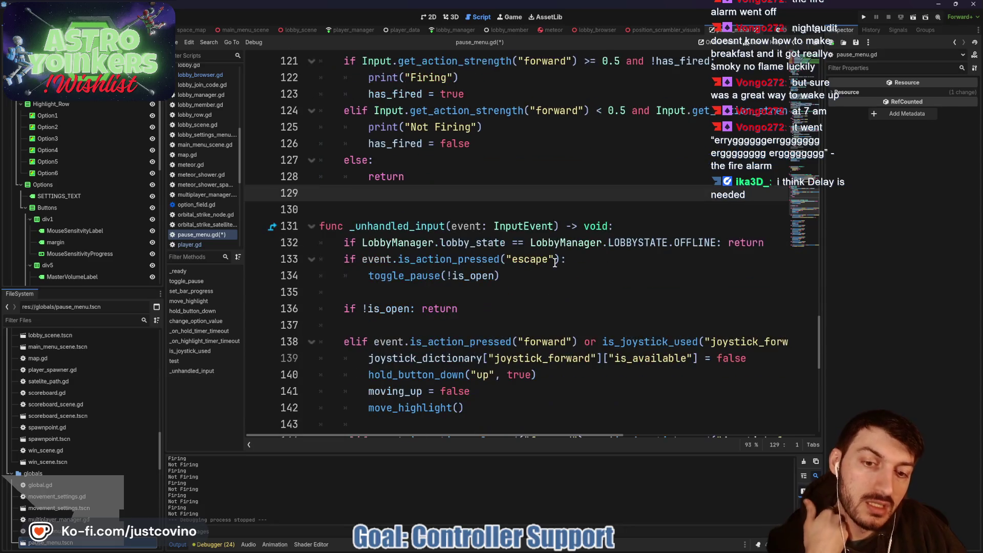
pyautogui.scroll(-1, 555, 262)
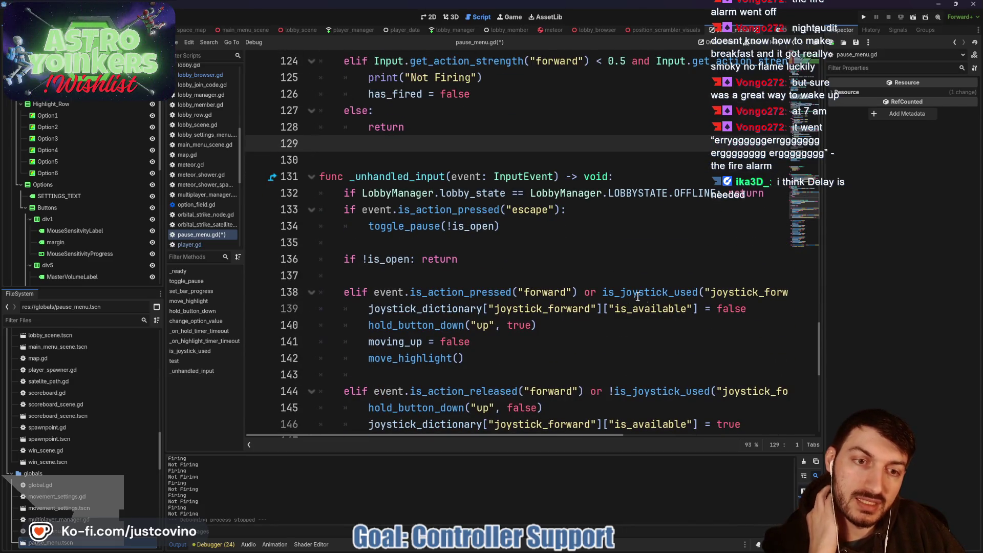
pyautogui.scroll(6, 583, 313)
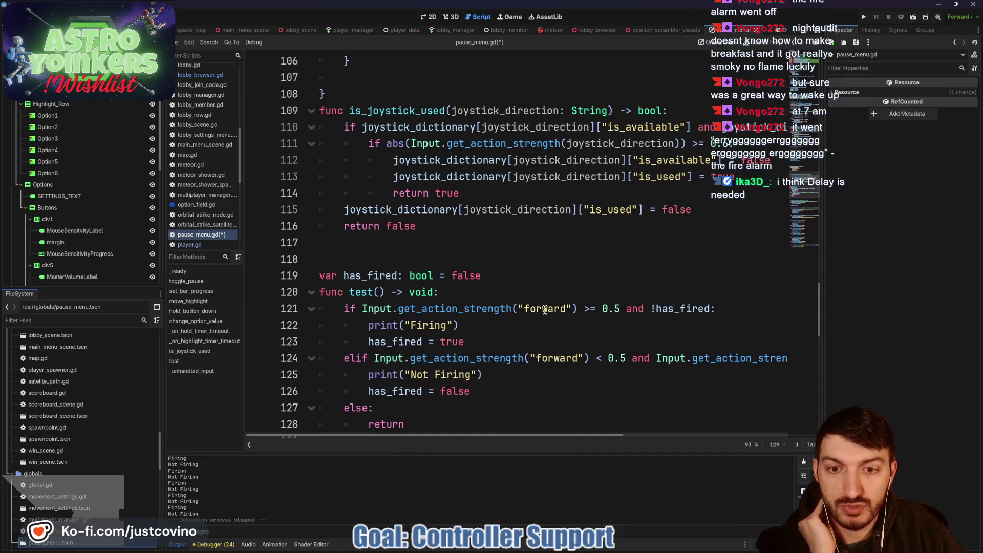
pyautogui.scroll(-2, 576, 310)
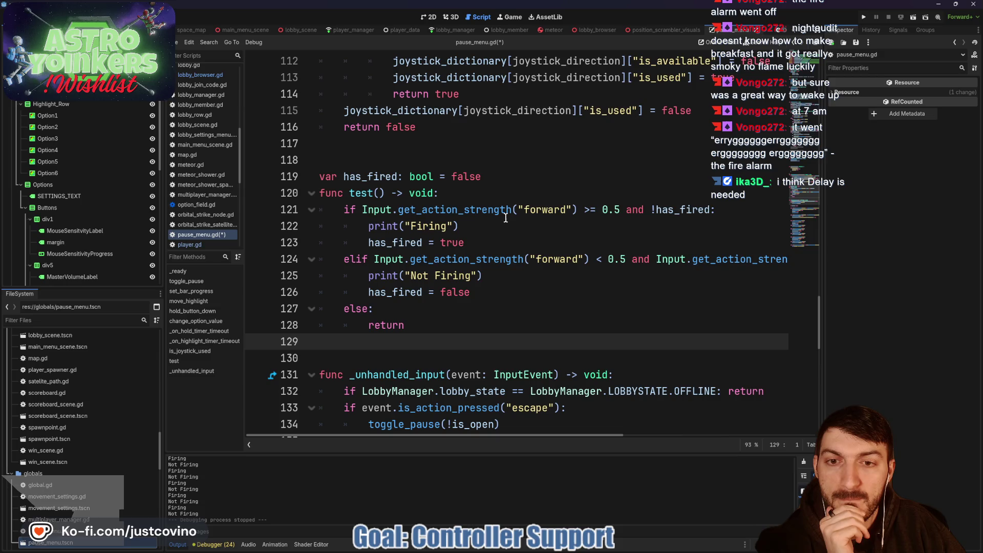
pyautogui.scroll(3, 507, 221)
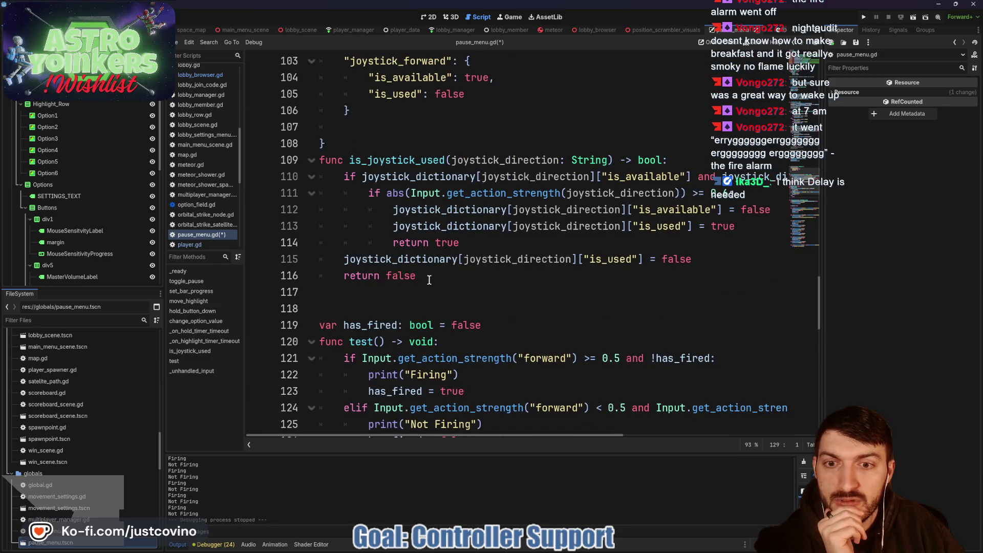
pyautogui.scroll(1, 429, 279)
# Comment out joystick_dictionary and the is_joystick_used function on lines 102–116 with Ctrl+K
pyautogui.moveTo(440, 324)
pyautogui.mouseDown()
pyautogui.moveTo(244, 228)
pyautogui.moveTo(247, 208)
pyautogui.mouseUp()
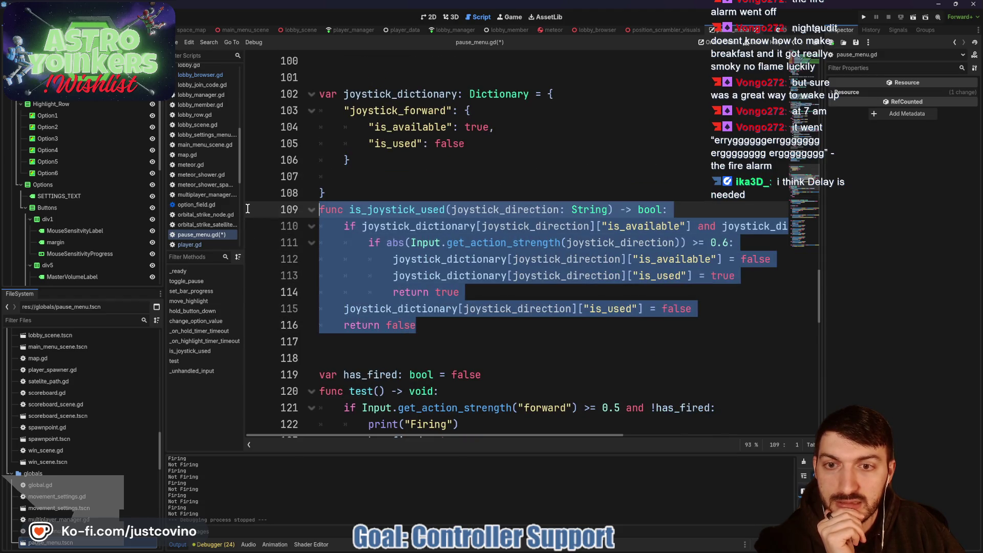
pyautogui.moveTo(439, 324)
pyautogui.mouseDown()
pyautogui.moveTo(338, 131)
pyautogui.moveTo(295, 104)
pyautogui.mouseUp()
pyautogui.hotkey('ctrl', 'k')
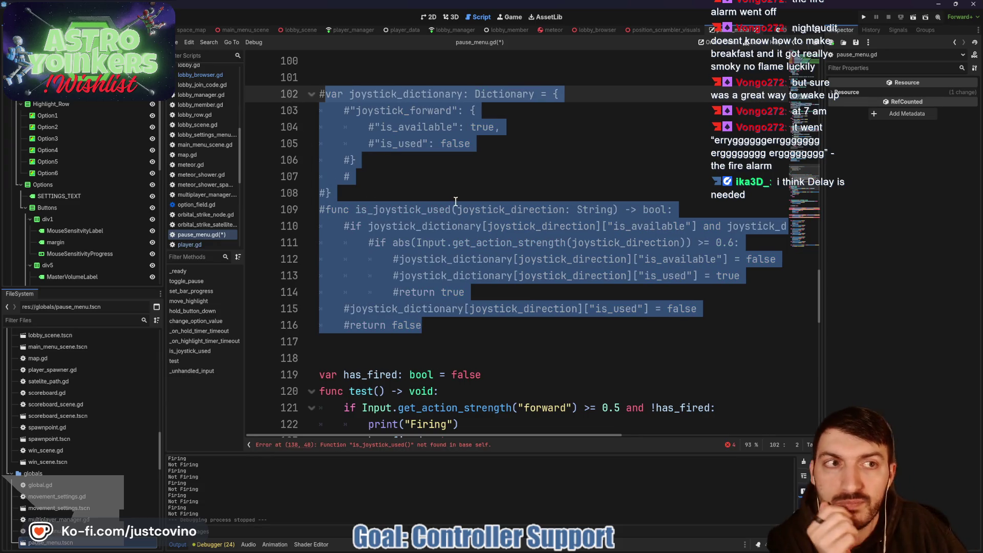
pyautogui.scroll(-10, 454, 211)
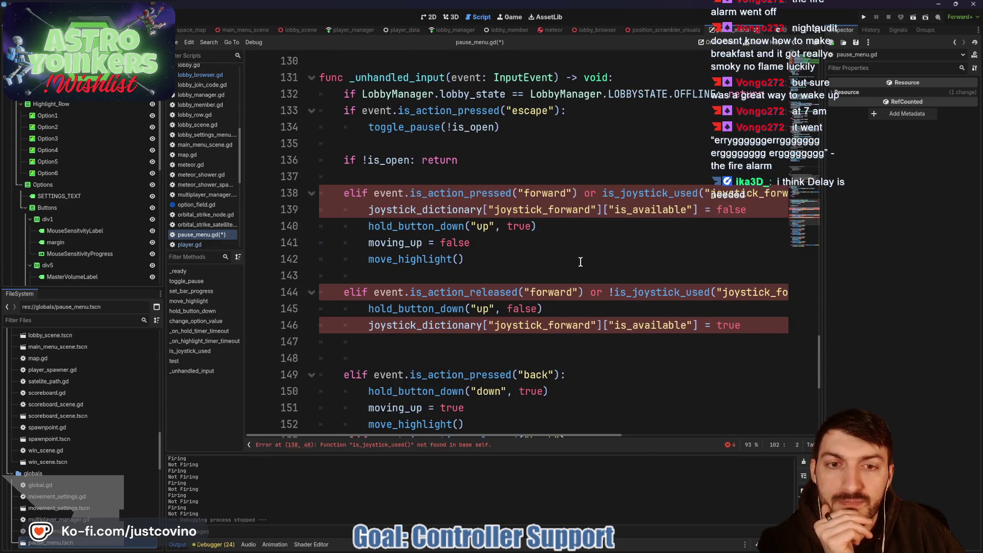
pyautogui.scroll(1, 580, 262)
# Delete the joystick_dictionary lines from both forward branches of _unhandled_input
pyautogui.moveTo(368, 259); pyautogui.dragTo(789, 261)
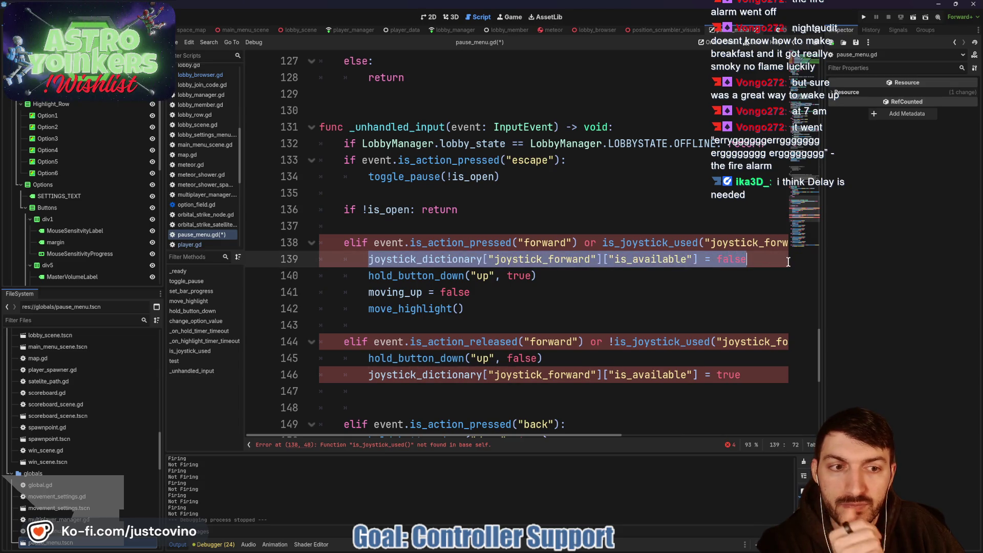
pyautogui.moveTo(368, 374); pyautogui.dragTo(740, 374)
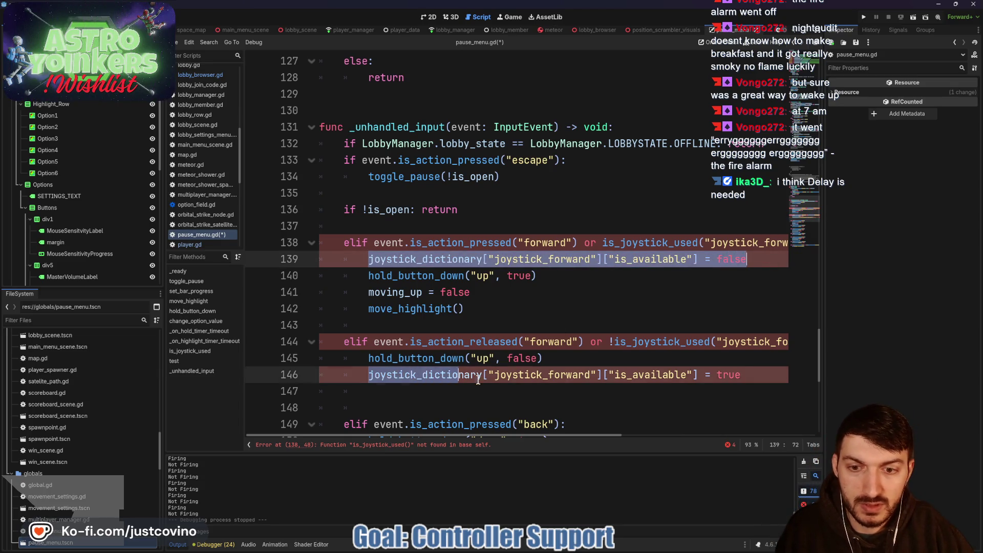
pyautogui.press('BackSpace')
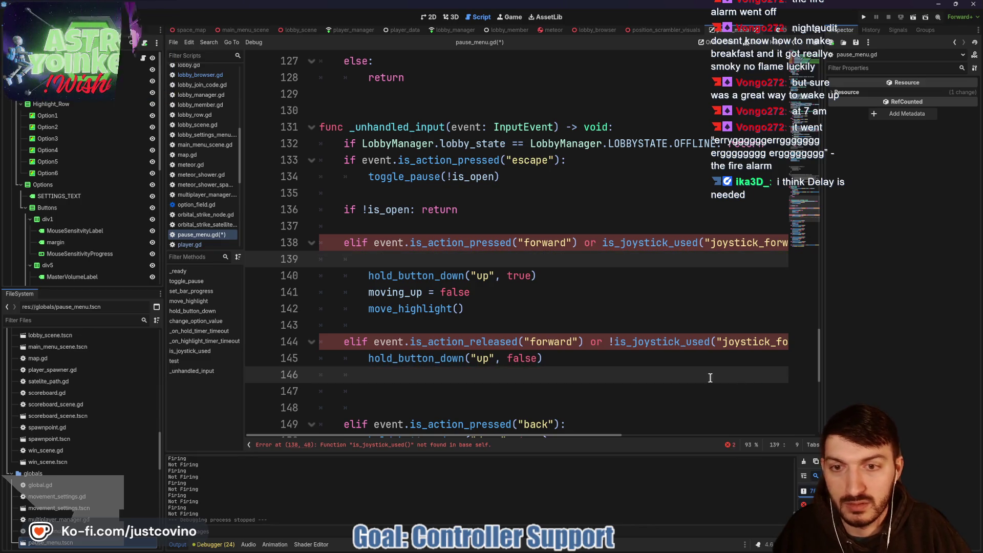
pyautogui.click(585, 377)
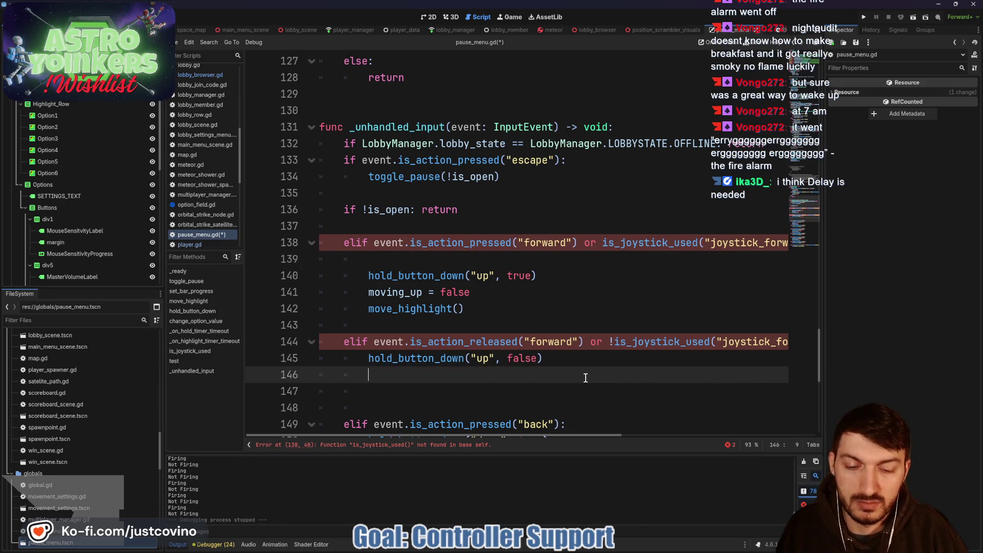
# Remove the is_joystick_used calls from lines 138 and 144
pyautogui.moveTo(602, 244); pyautogui.dragTo(762, 238)
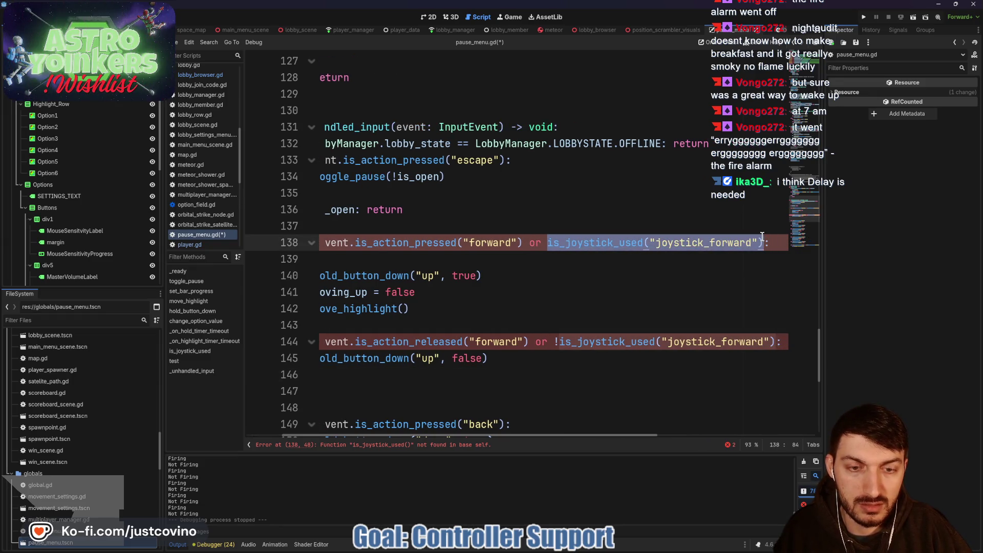
pyautogui.press('BackSpace')
pyautogui.moveTo(554, 341); pyautogui.dragTo(766, 338)
pyautogui.press('BackSpace')
pyautogui.press('Delete')
pyautogui.press('Delete')
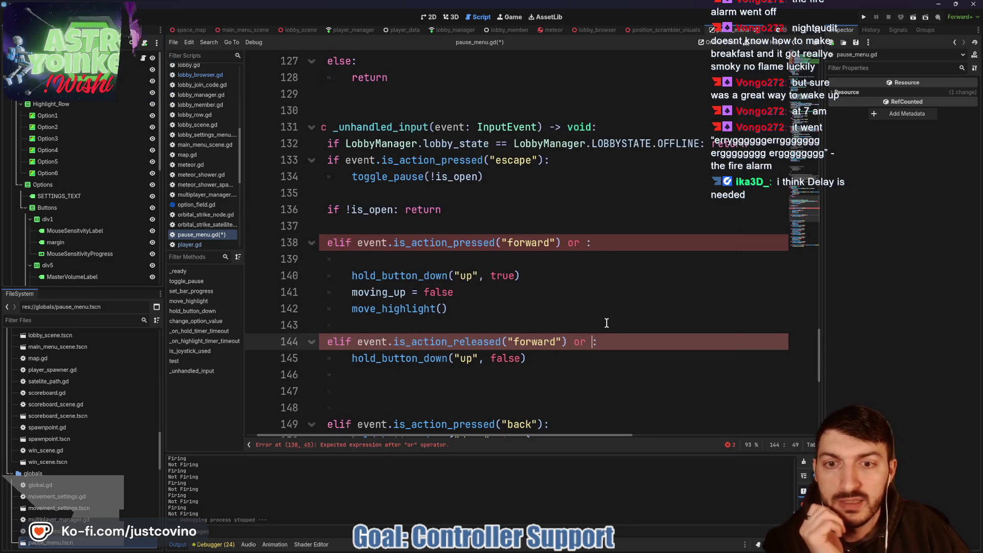
pyautogui.scroll(2, 643, 318)
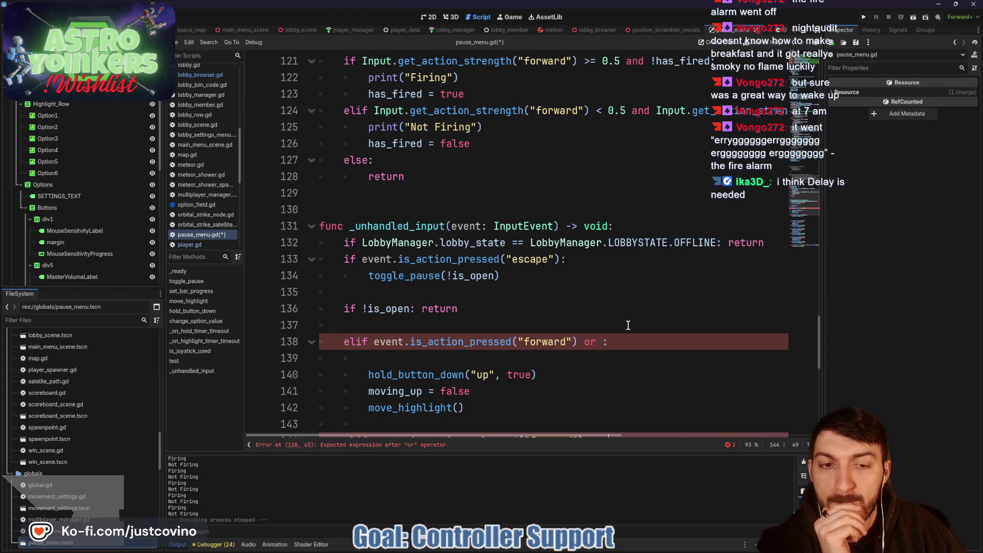
pyautogui.scroll(2, 609, 342)
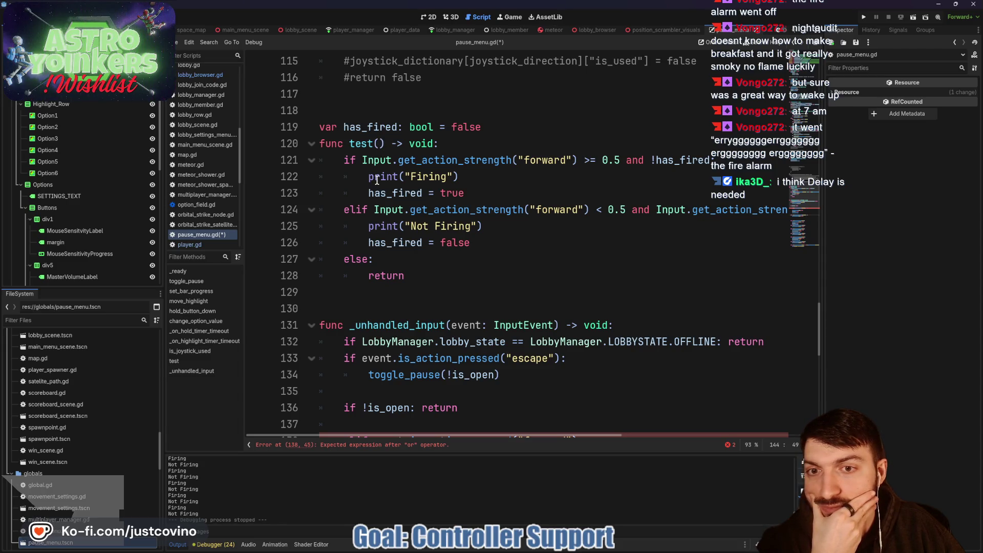
# Rename the test() function on line 120 to joystick_pressed
pyautogui.click(374, 143)
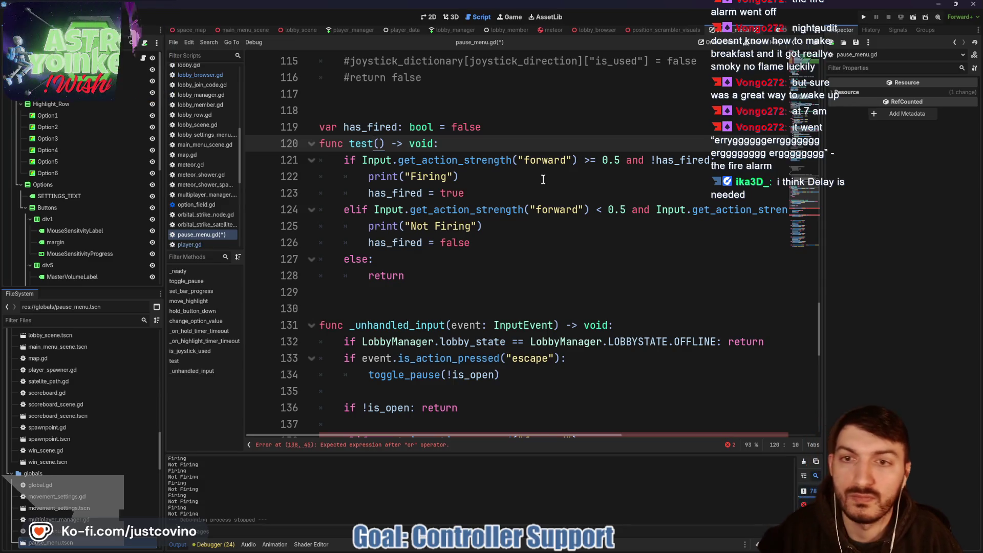
pyautogui.press('BackSpace')
pyautogui.press('BackSpace')
pyautogui.press('BackSpace')
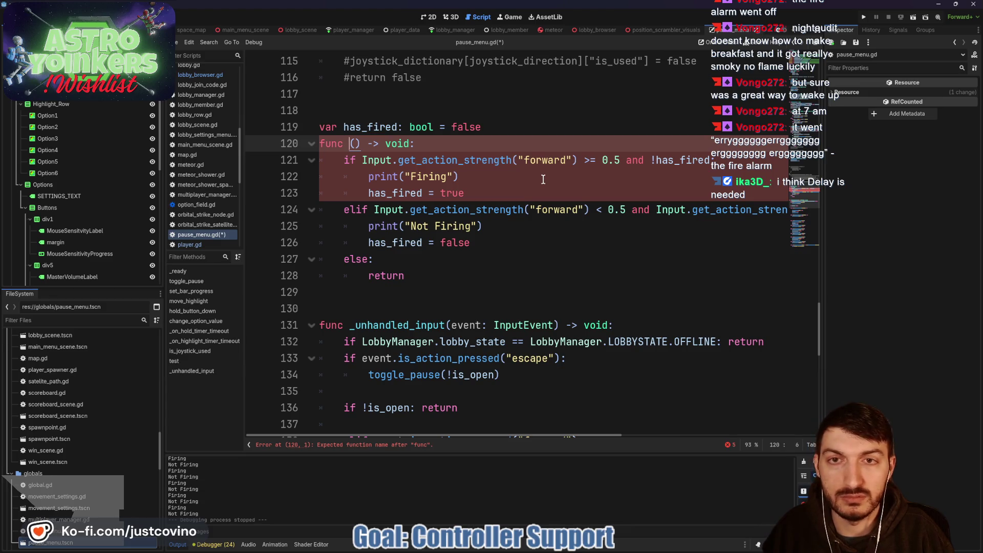
pyautogui.write('joystick_pr')
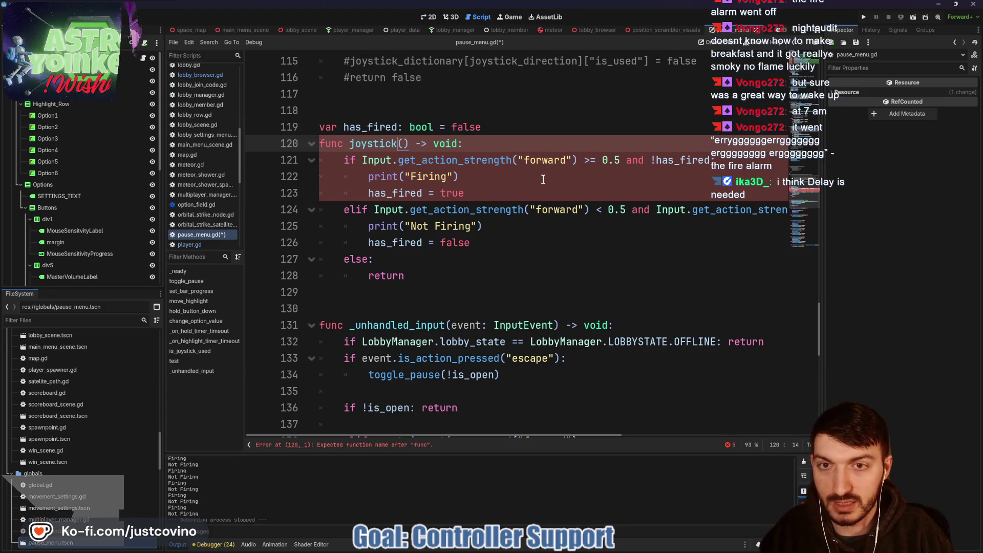
pyautogui.write('essed')
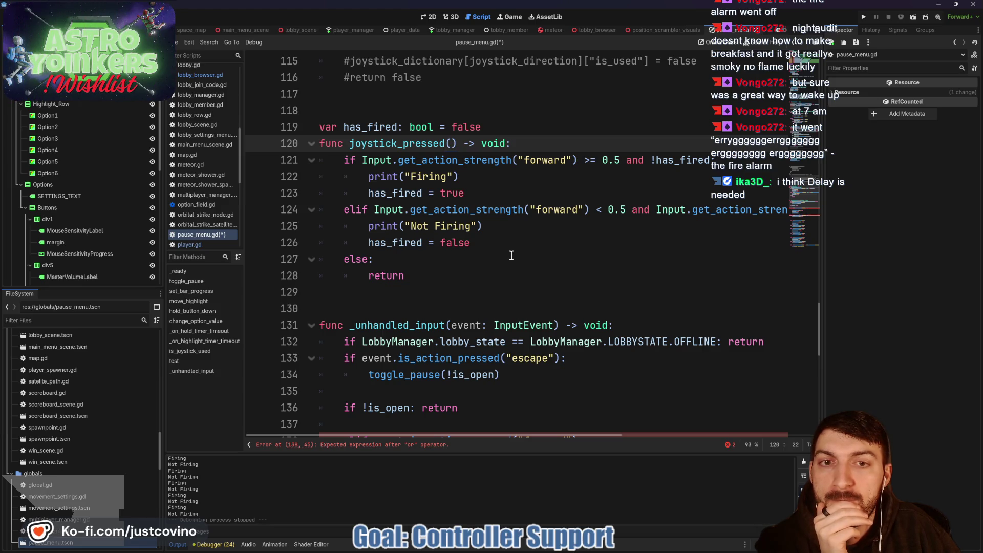
pyautogui.scroll(6, 511, 255)
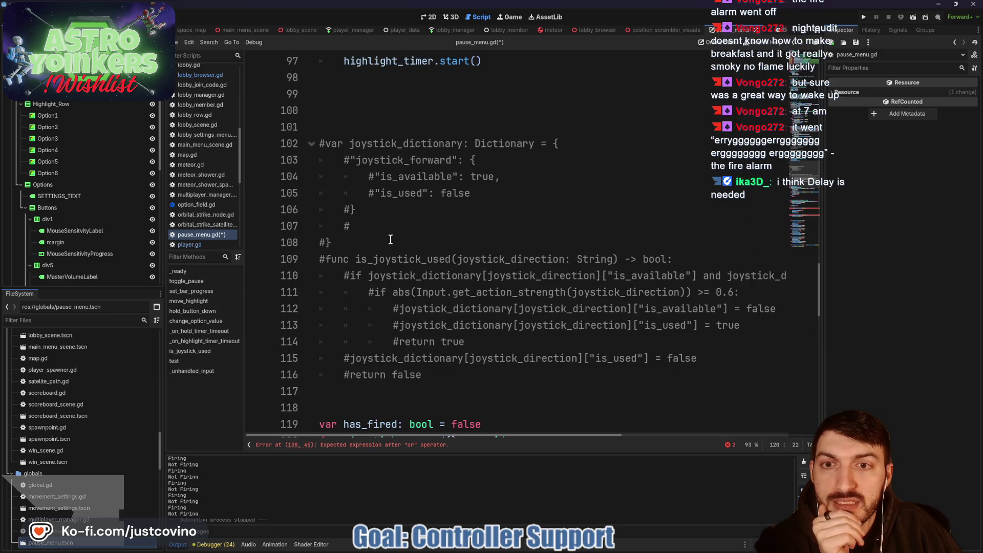
pyautogui.scroll(-4, 379, 225)
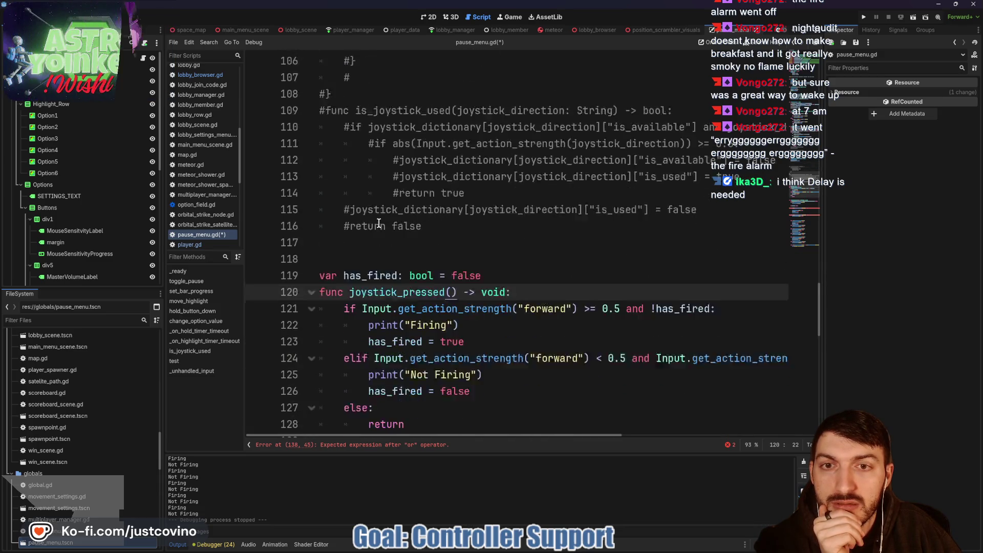
# Insert a blank line below the has_fired declaration
pyautogui.click(396, 209)
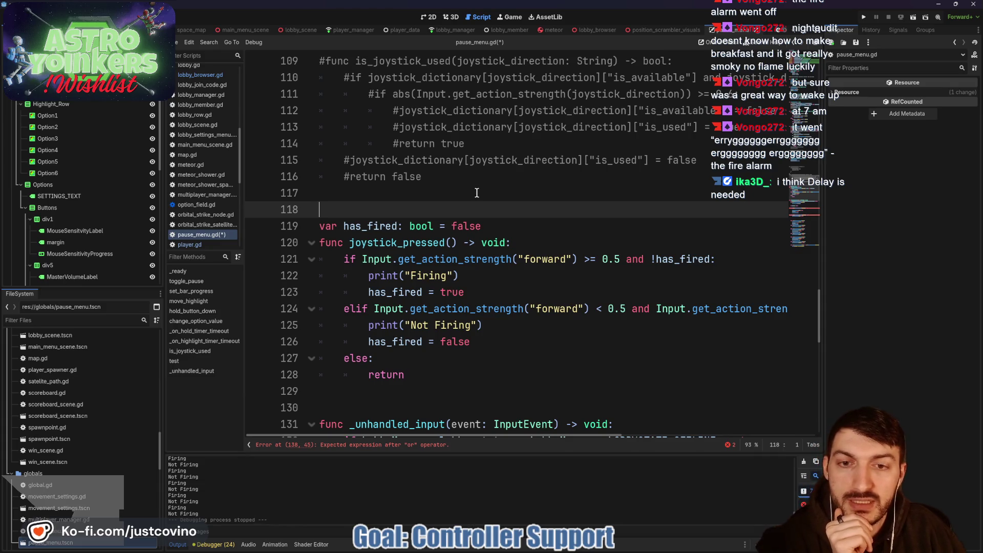
pyautogui.click(495, 220)
pyautogui.press('Return')
pyautogui.press('Return')
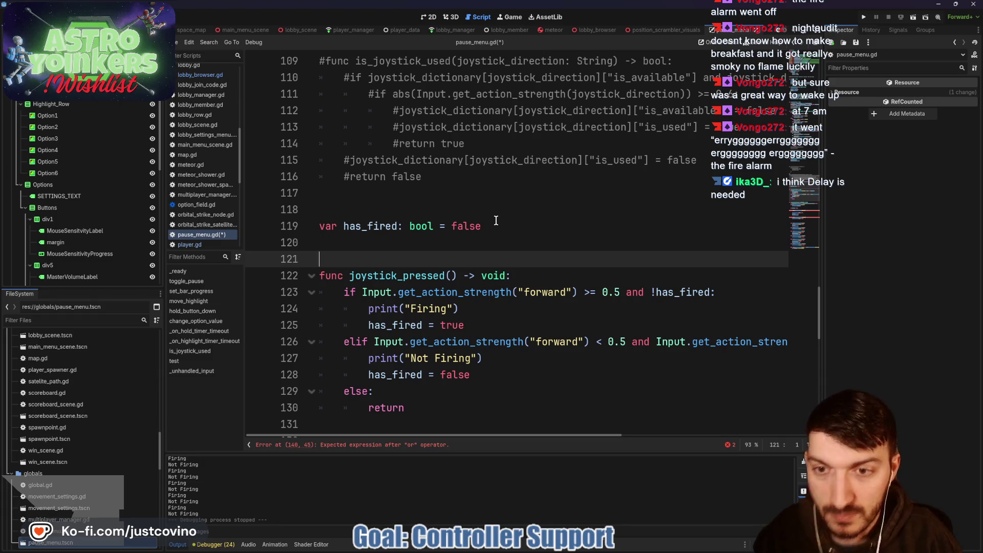
# Declare var joystick_dictionary: Dictionary containing a "forward" entry with "has_fired": false
pyautogui.write('var joystick_di')
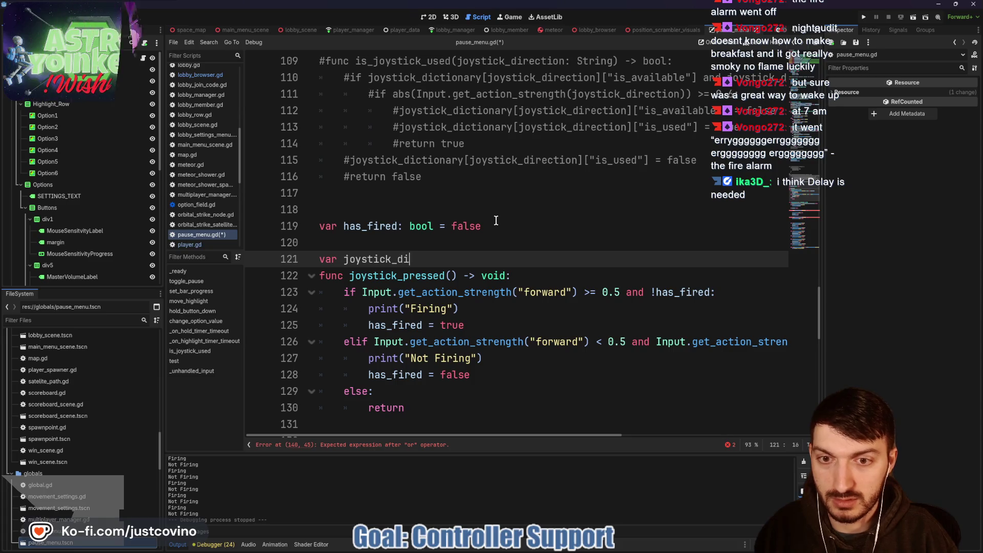
pyautogui.write('ctionary:')
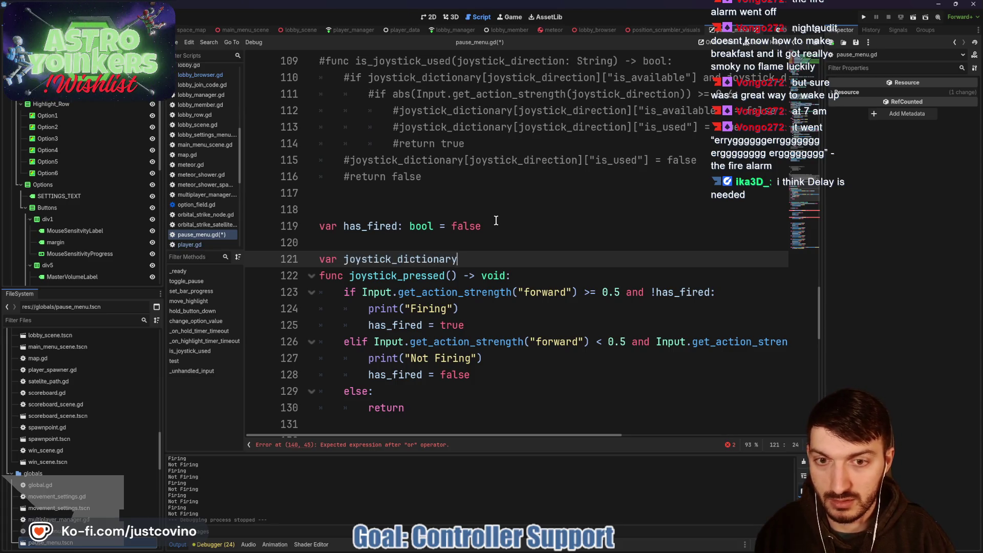
pyautogui.write(' Dictionary')
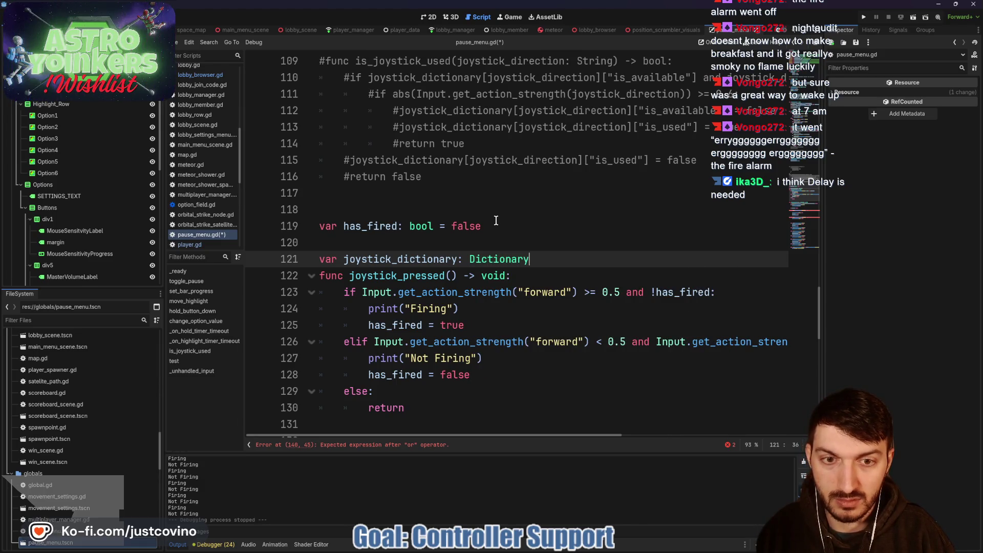
pyautogui.write(' = [')
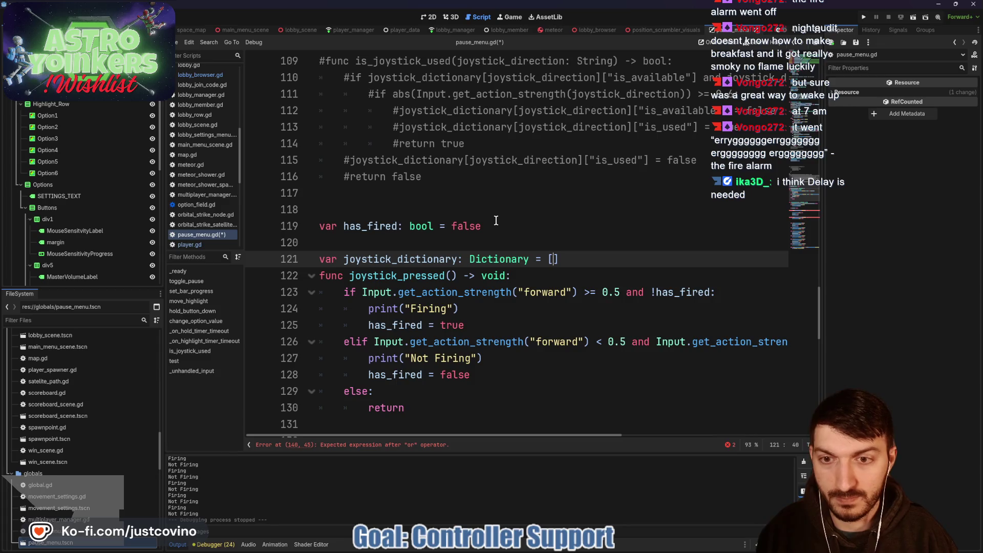
pyautogui.press('Return')
pyautogui.press('Return')
pyautogui.press('Up')
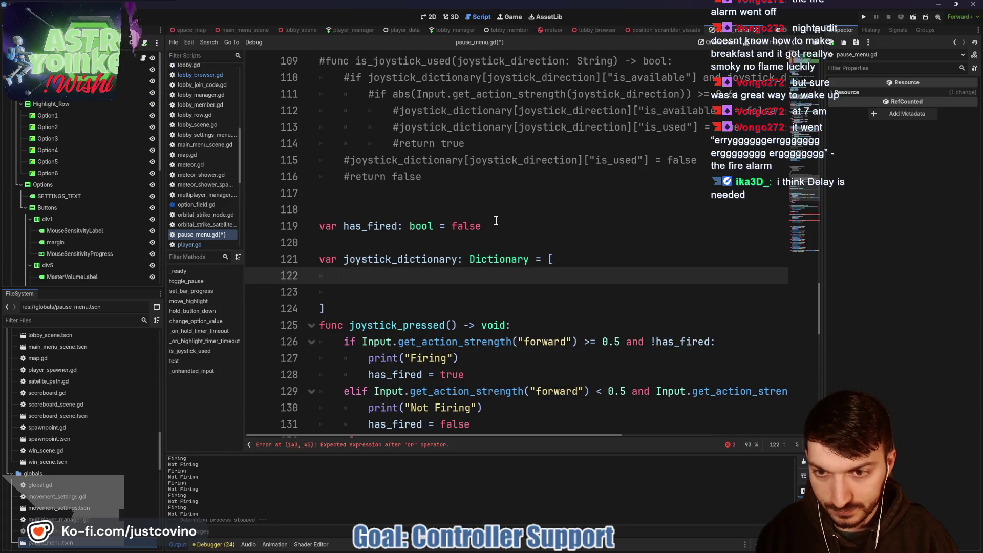
pyautogui.write('"forward')
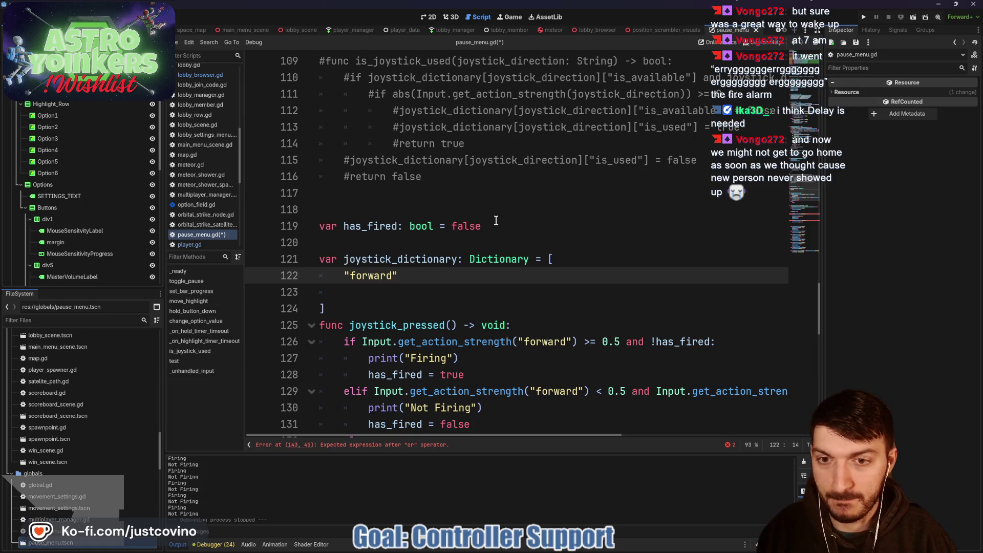
pyautogui.write(': {')
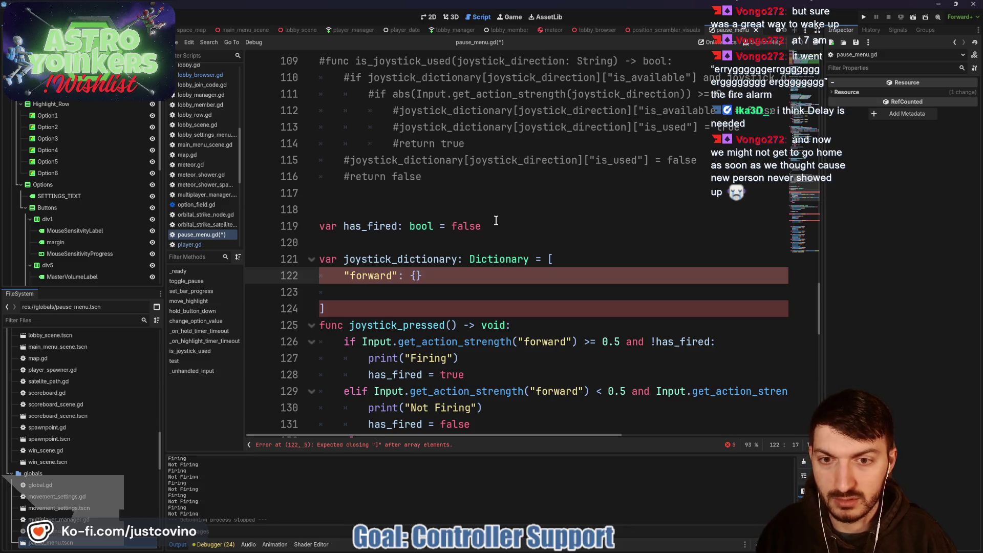
pyautogui.press('Return')
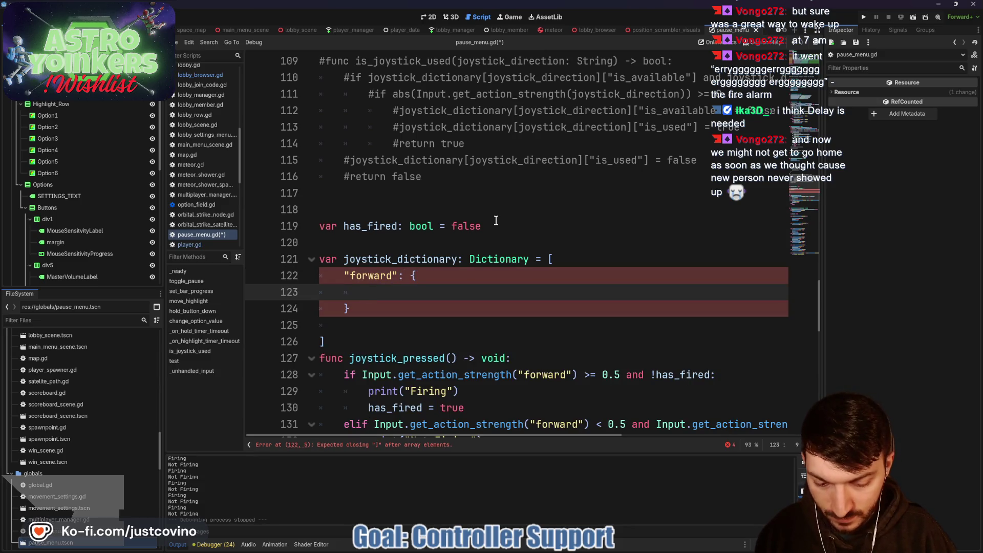
pyautogui.write('"has_fired"')
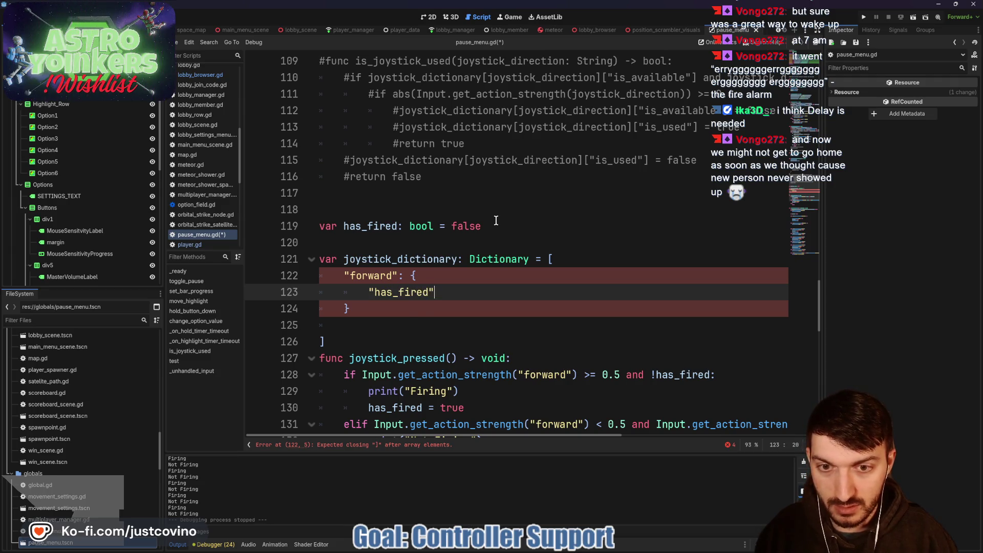
pyautogui.write(': false')
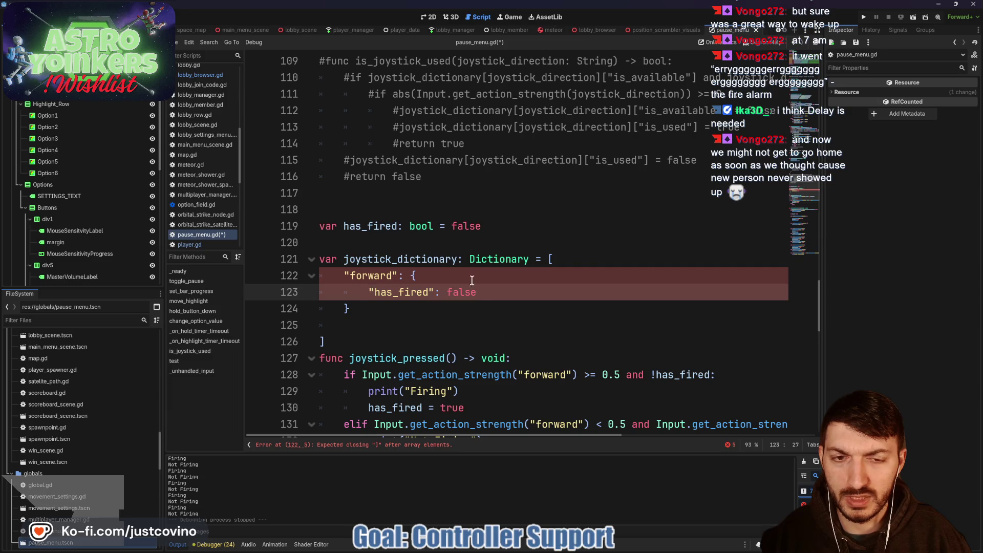
# Replace the dictionary's square opening bracket with a curly brace
pyautogui.click(555, 256)
pyautogui.press('BackSpace')
pyautogui.write('{')
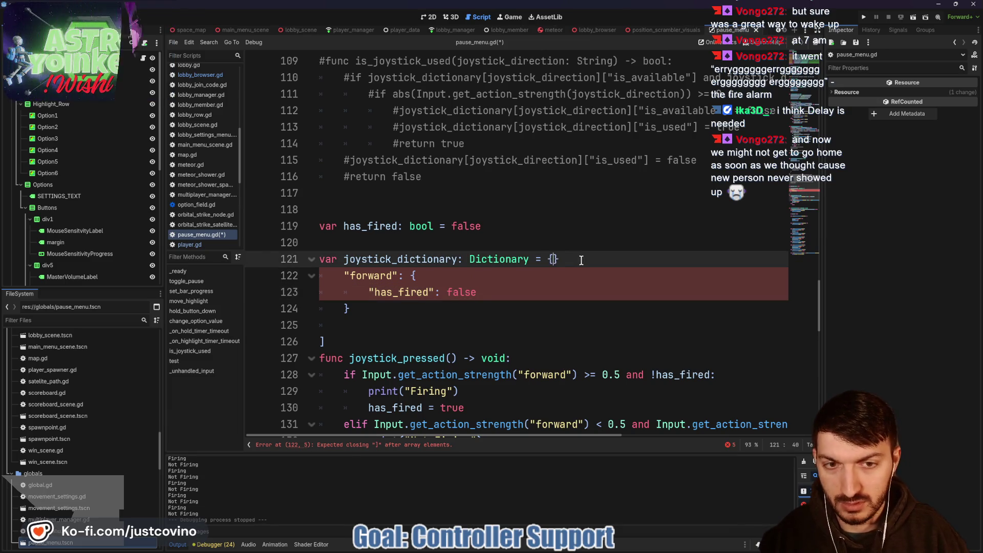
pyautogui.click(345, 340)
pyautogui.write('}')
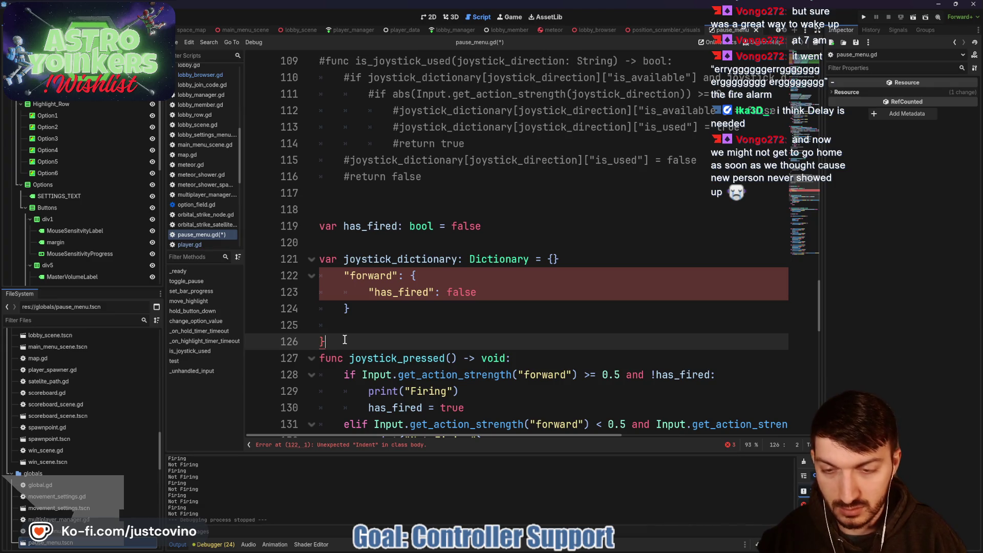
# Remove the blank line inside joystick_dictionary and add one after its closing brace
pyautogui.click(569, 261)
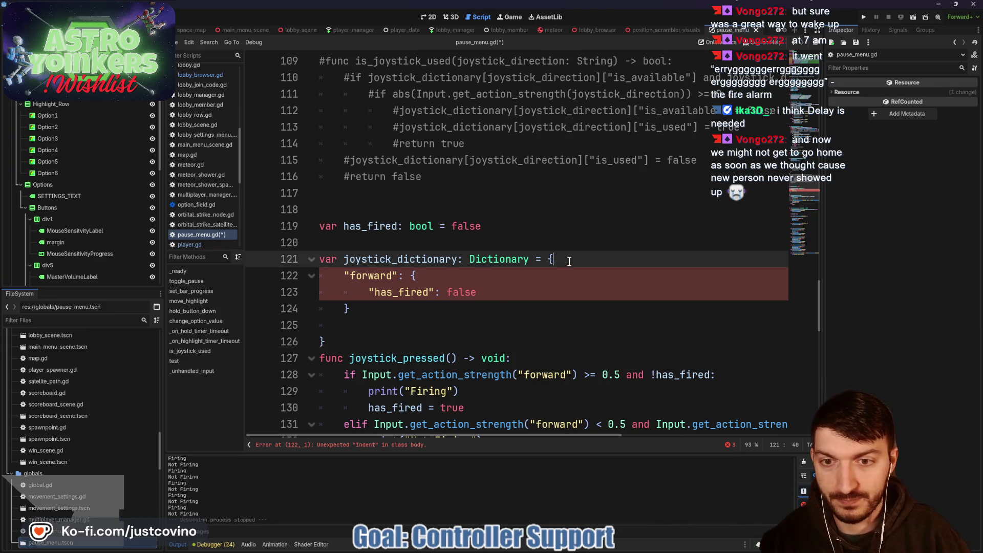
pyautogui.click(354, 326)
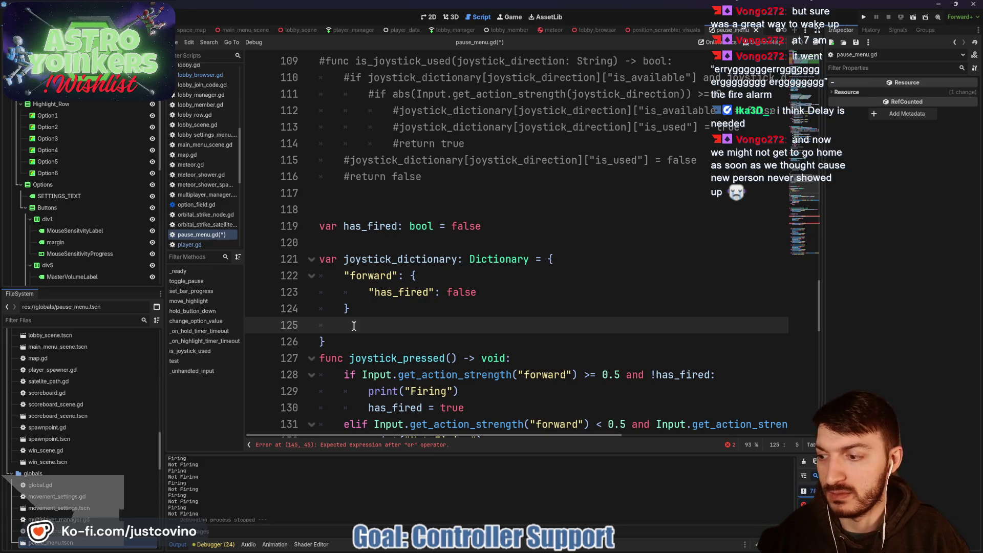
pyautogui.press('BackSpace')
pyautogui.press('BackSpace')
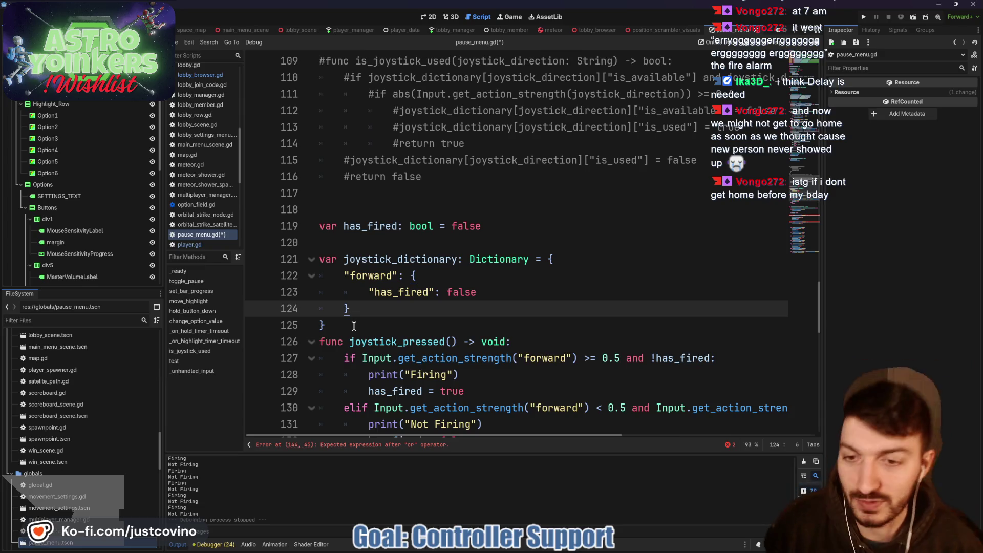
pyautogui.click(354, 326)
pyautogui.press('Return')
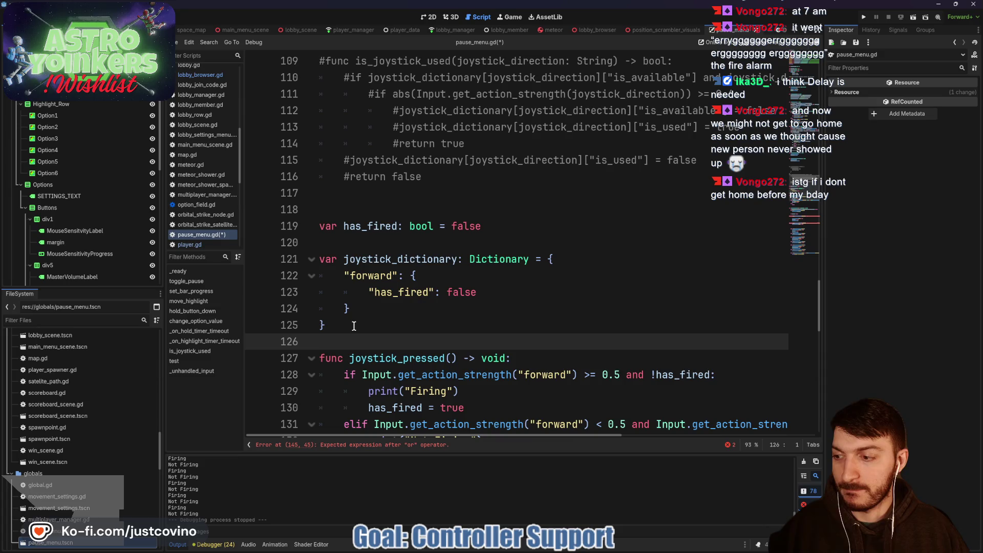
pyautogui.scroll(1, 389, 287)
pyautogui.scroll(-3, 422, 251)
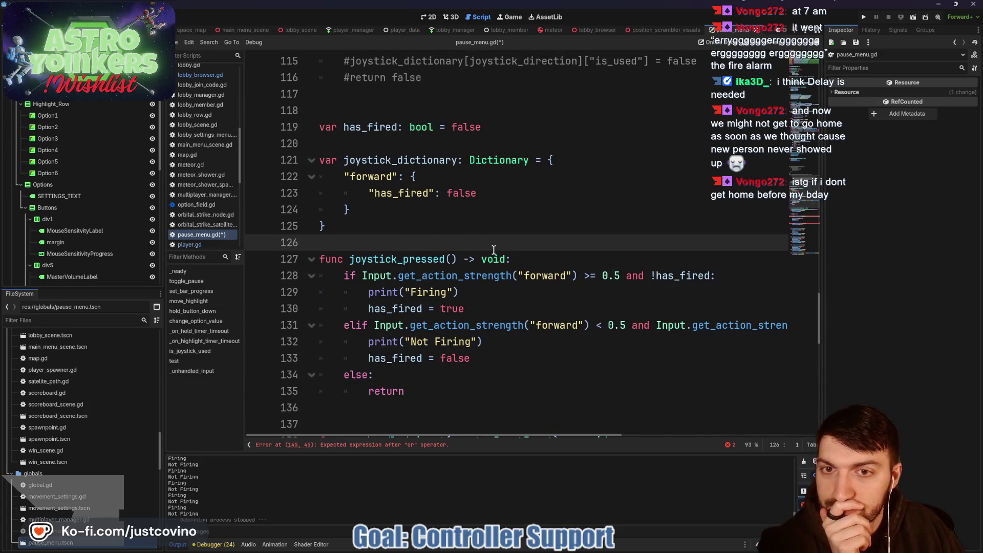
pyautogui.scroll(-2, 493, 249)
pyautogui.scroll(2, 479, 252)
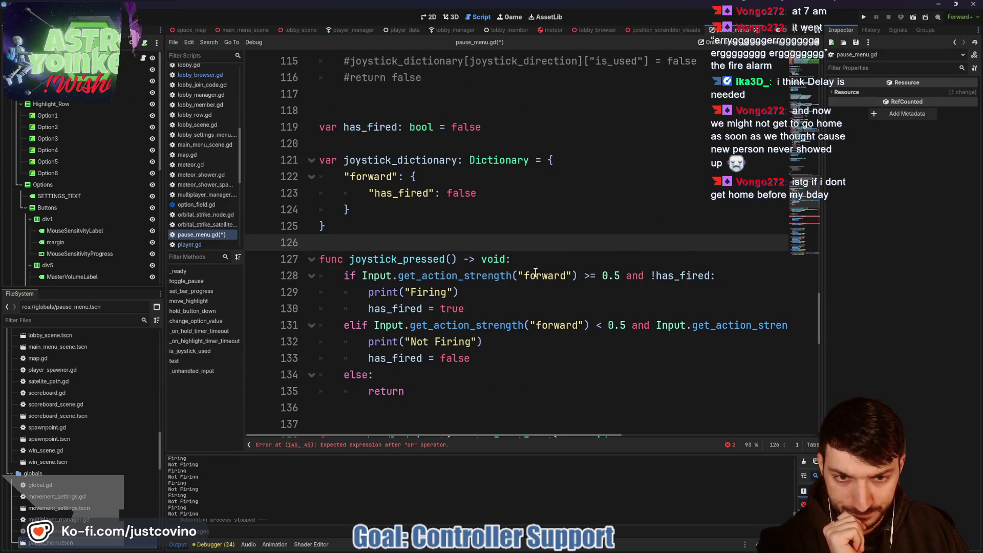
# Give joystick_pressed a joystick_direction: String parameter and use it instead of "forward" on line 128
pyautogui.click(451, 259)
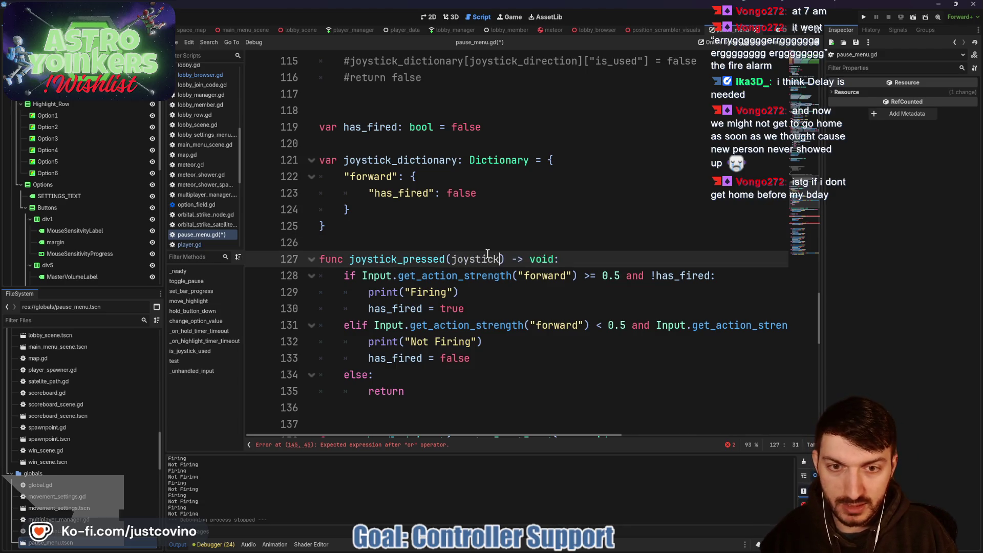
pyautogui.write('k_direction: ')
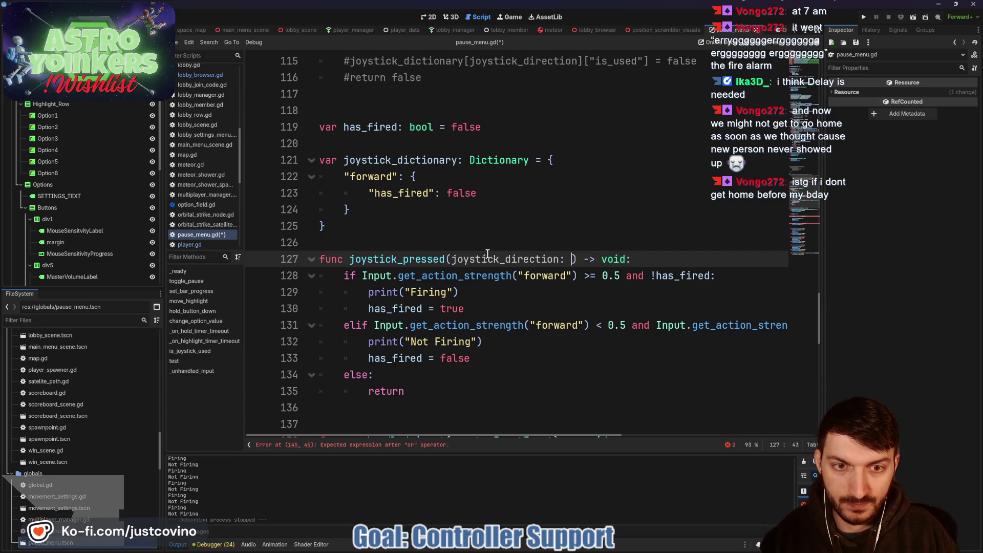
pyautogui.write('String')
pyautogui.click(494, 276)
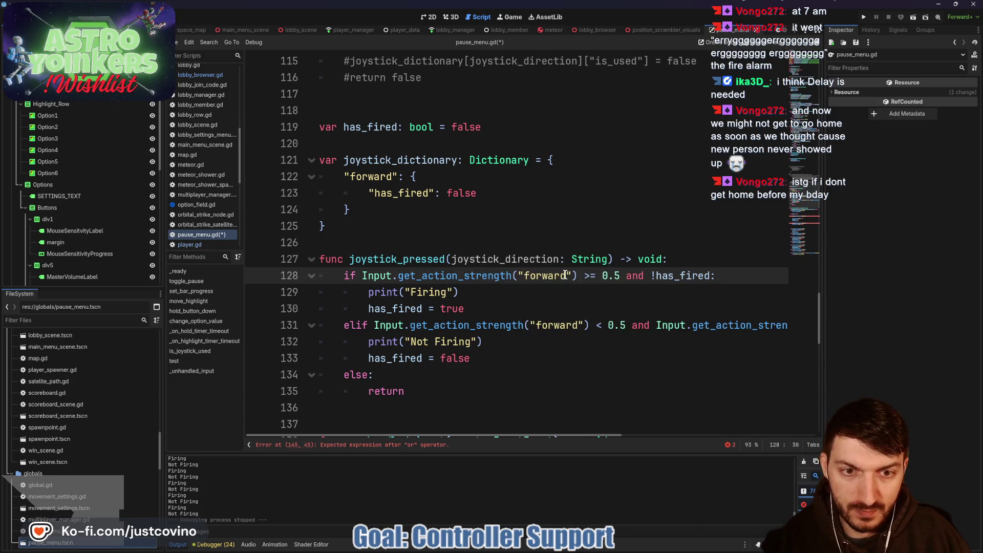
pyautogui.moveTo(571, 275); pyautogui.dragTo(518, 276)
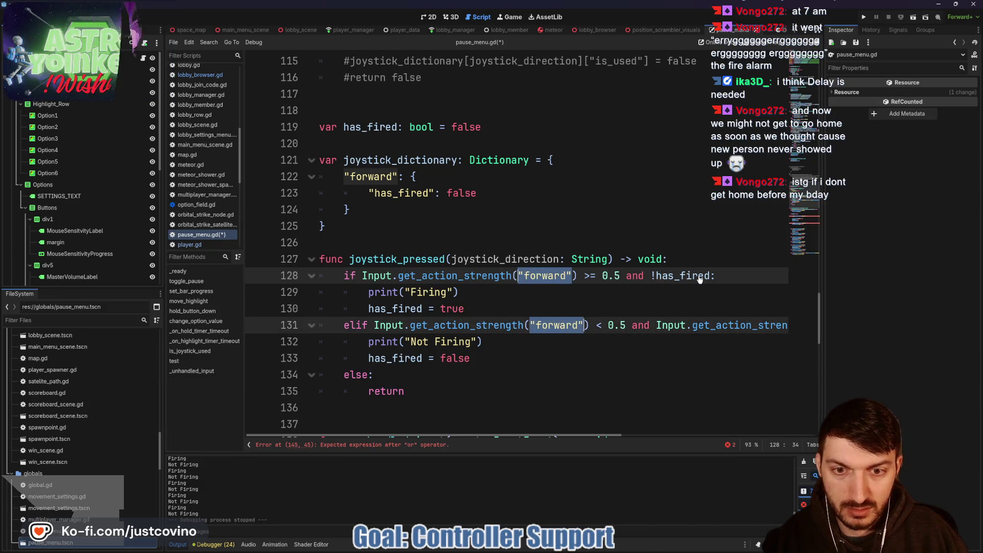
pyautogui.write('joystick_direction')
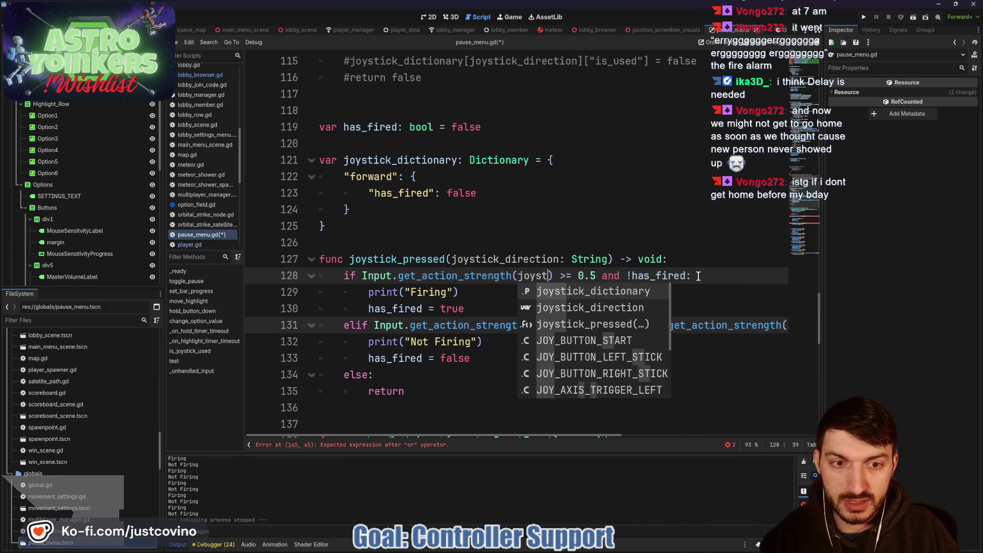
# Change line 128's has_fired check to !joystick_dictionary[joystick_direction]["has_fired"]
pyautogui.moveTo(705, 277); pyautogui.dragTo(762, 276)
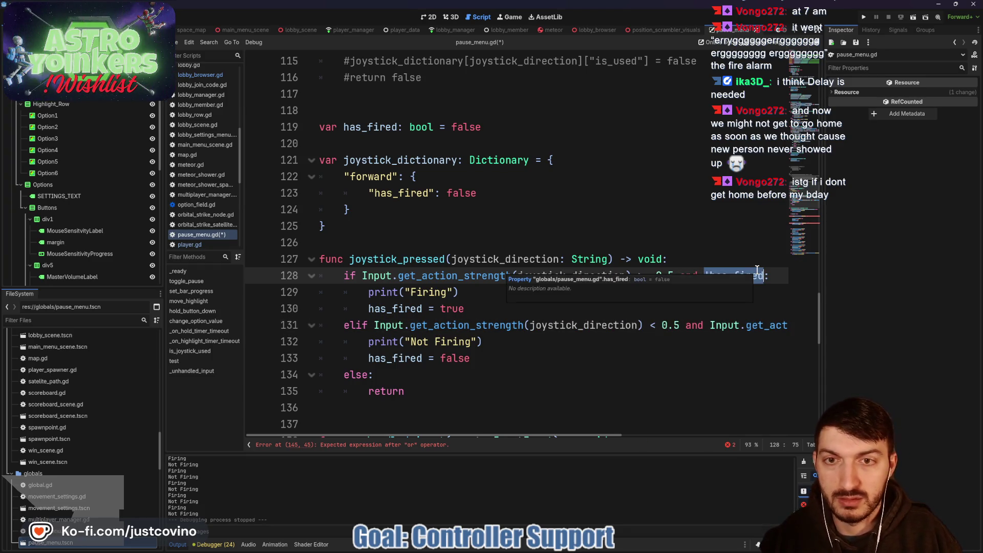
pyautogui.write('joystick')
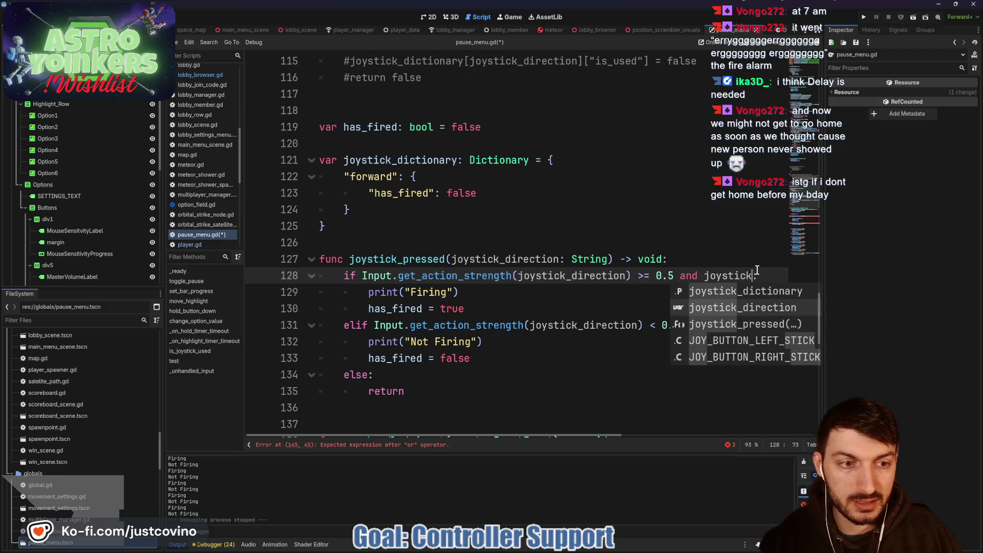
pyautogui.press('Return')
pyautogui.write('[joyst')
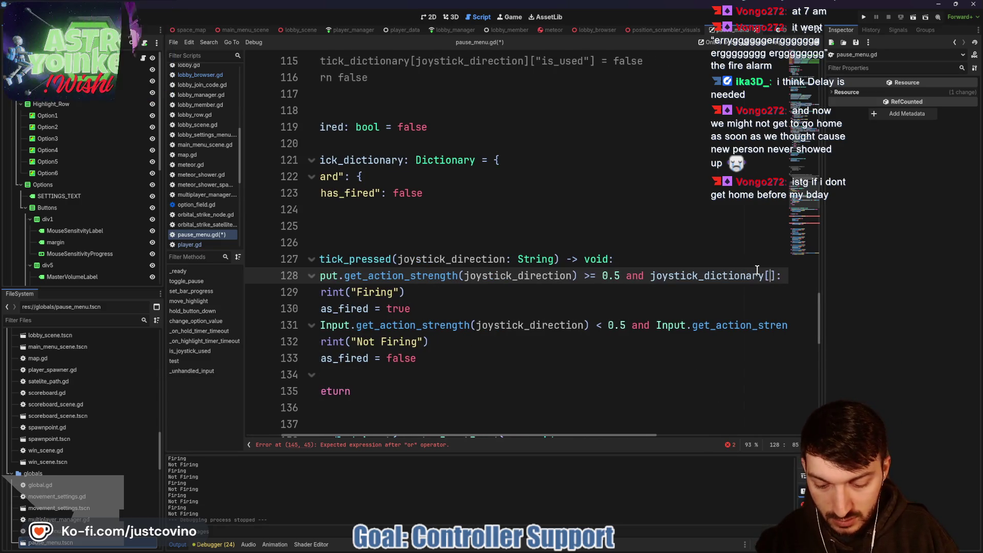
pyautogui.write('ick')
pyautogui.press('Down')
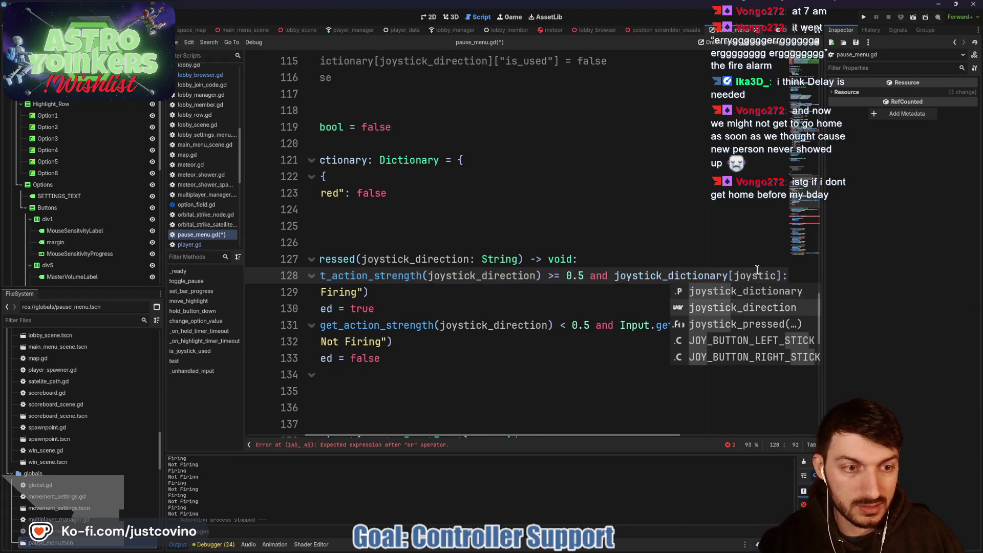
pyautogui.press('Return')
pyautogui.write(']')
pyautogui.write('["has_fire')
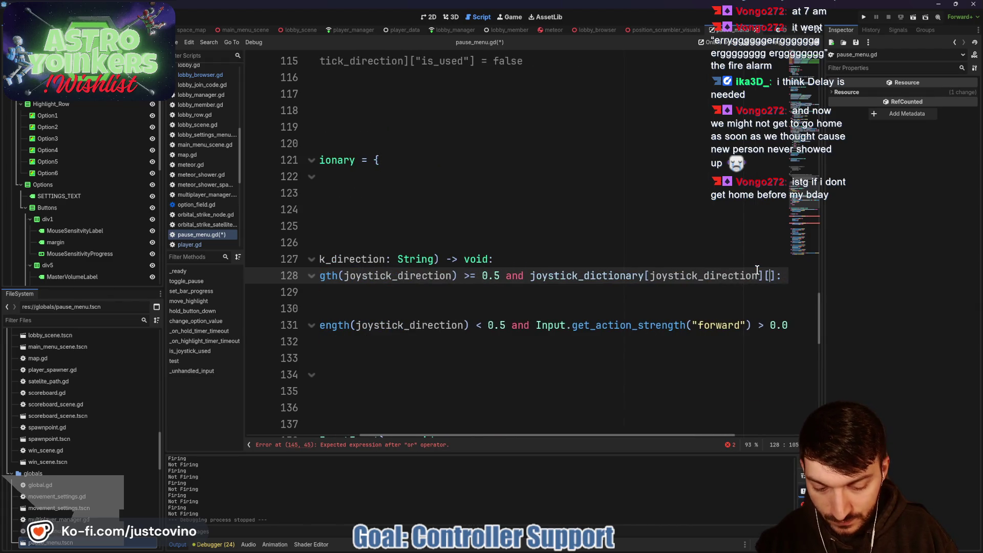
pyautogui.write('d')
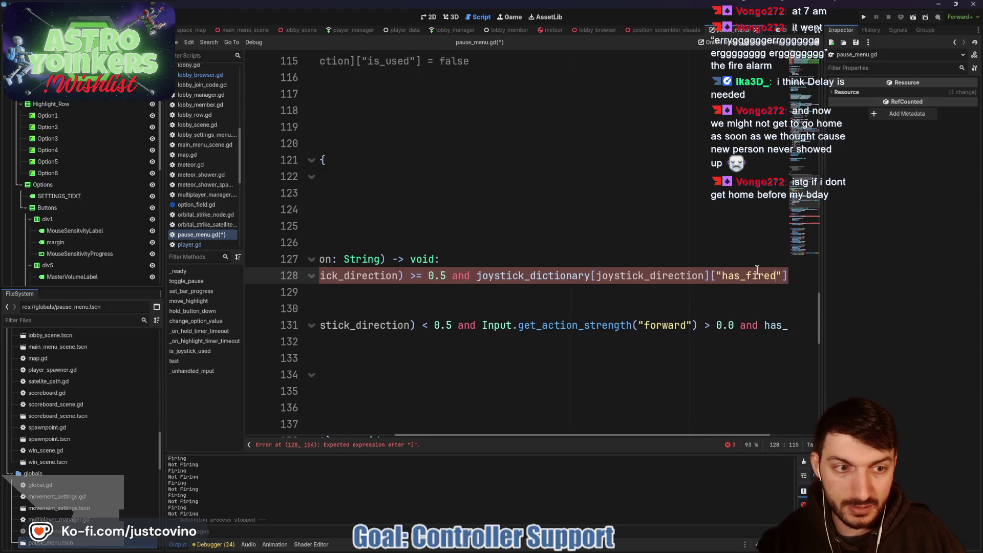
pyautogui.click(477, 276)
pyautogui.write('!')
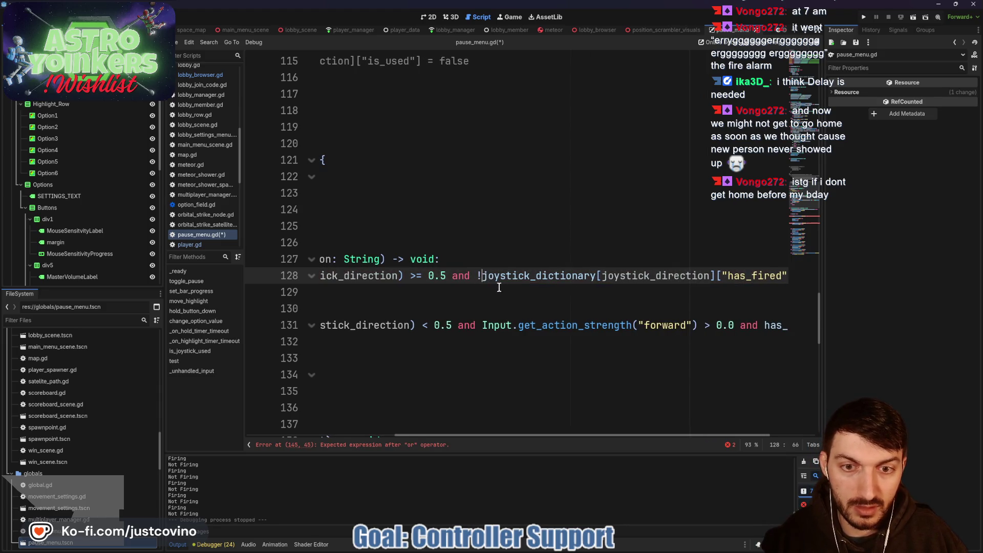
pyautogui.moveTo(484, 276)
pyautogui.mouseDown()
pyautogui.moveTo(784, 277)
pyautogui.moveTo(769, 275)
pyautogui.mouseUp()
pyautogui.hotkey('ctrl', 'c')
# Replace has_fired on lines 130, 131 and 133 with the dictionary's has_fired entry, set true/false
pyautogui.hscroll(-5, 503, 306)
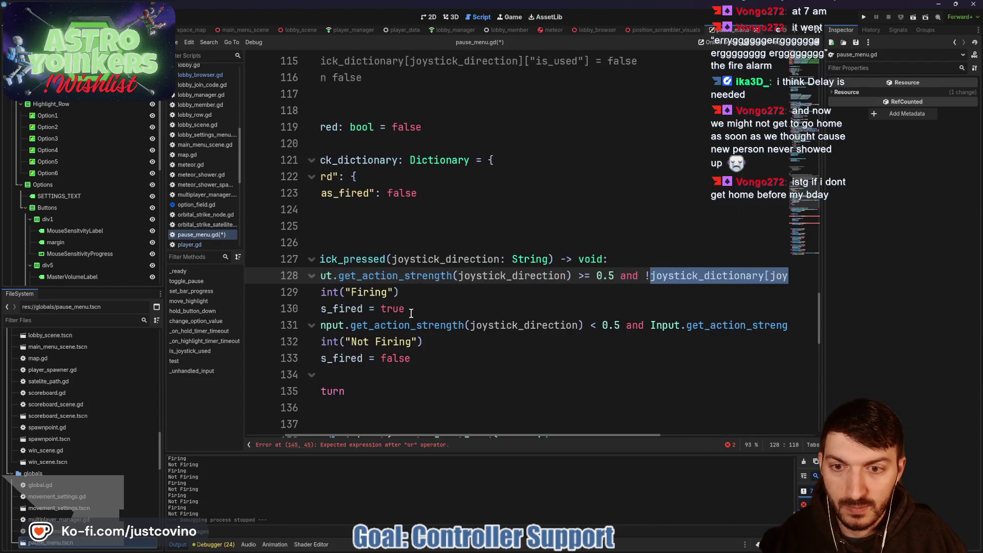
pyautogui.moveTo(503, 306); pyautogui.dragTo(370, 307)
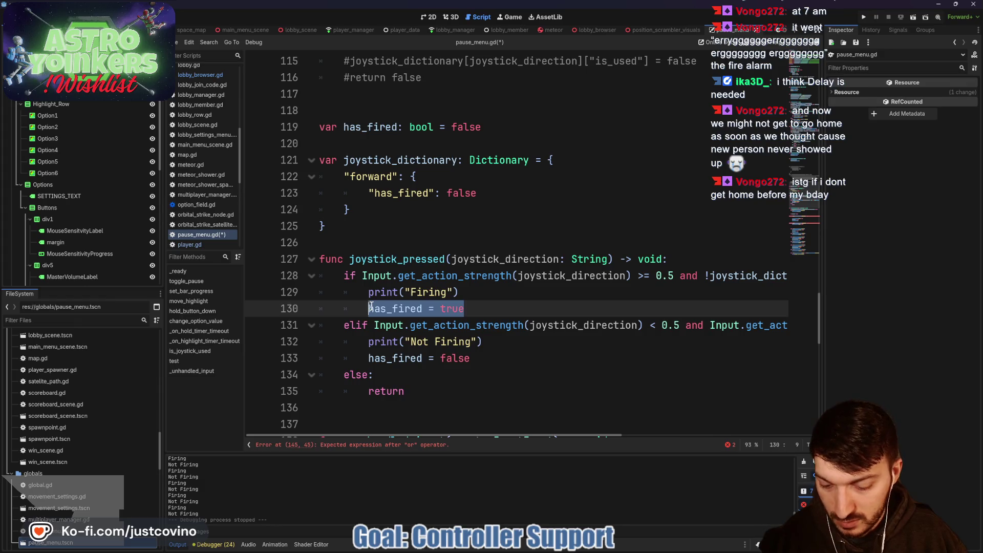
pyautogui.hotkey('ctrl', 'v')
pyautogui.write('true')
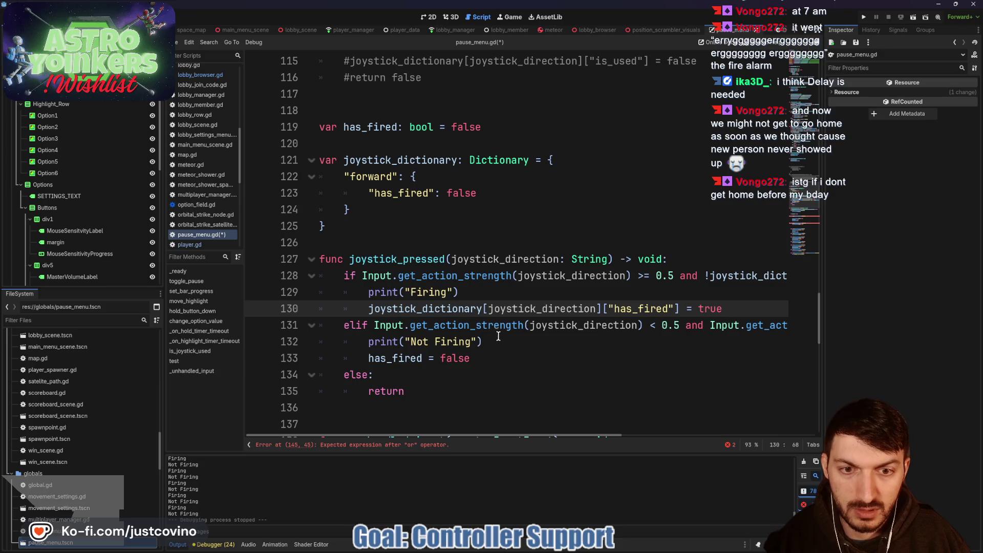
pyautogui.moveTo(472, 358); pyautogui.dragTo(368, 357)
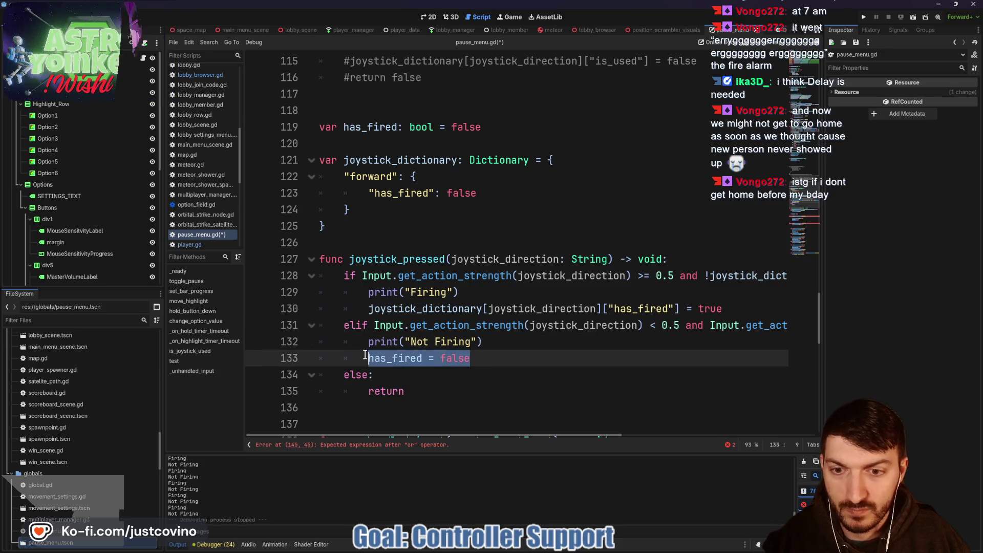
pyautogui.press('BackSpace')
pyautogui.hotkey('ctrl', 'v')
pyautogui.write('= false')
pyautogui.doubleClick(722, 325)
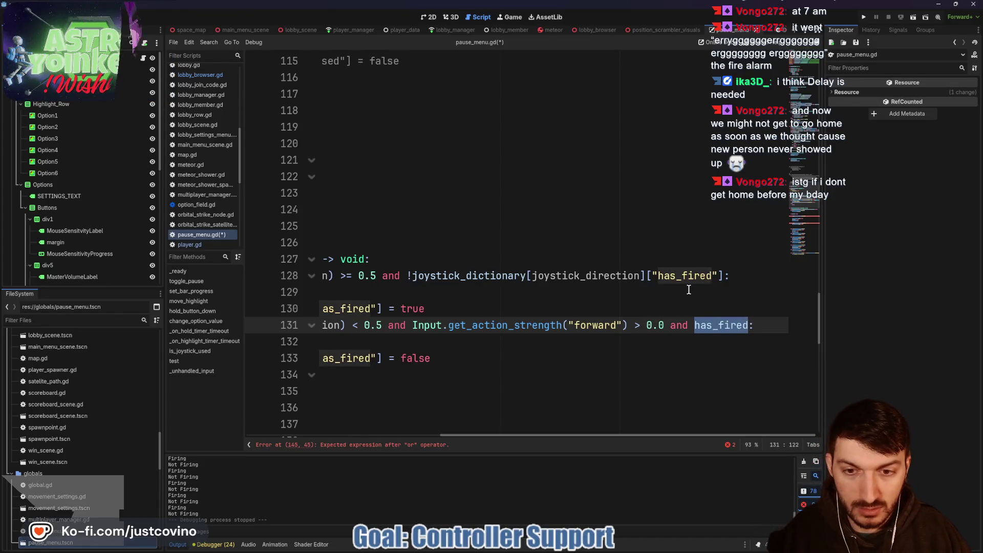
pyautogui.hotkey('ctrl', 'v')
pyautogui.hscroll(-10, 649, 294)
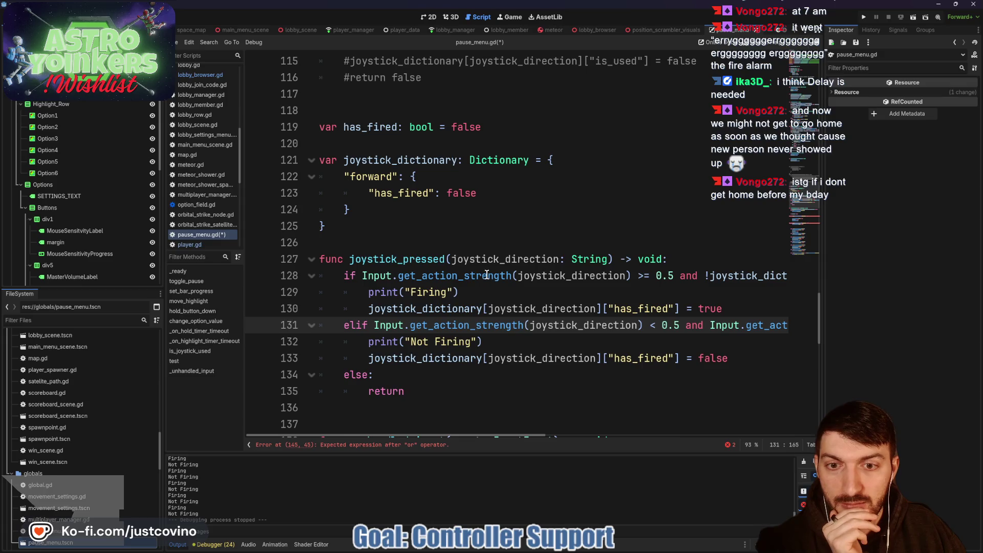
pyautogui.moveTo(487, 274)
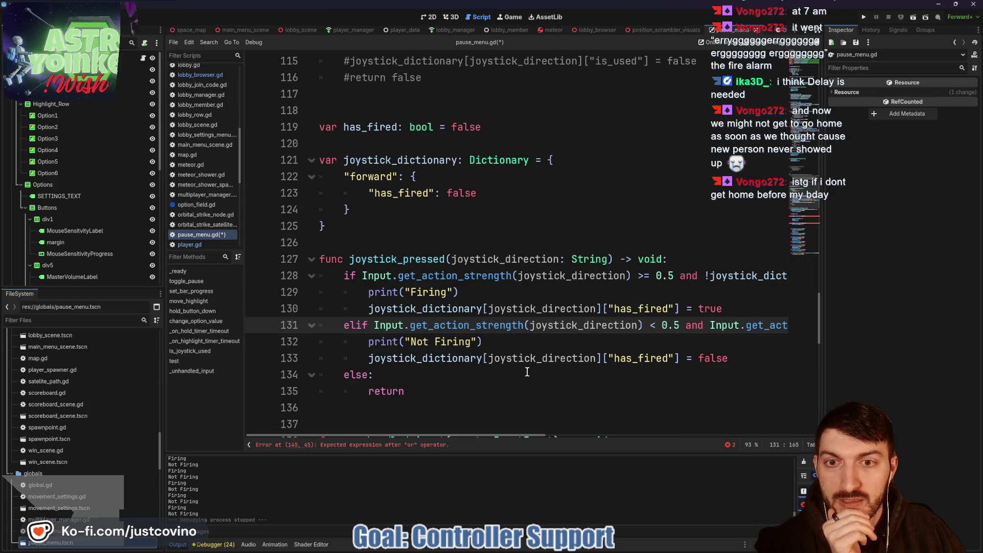
pyautogui.scroll(-4, 522, 372)
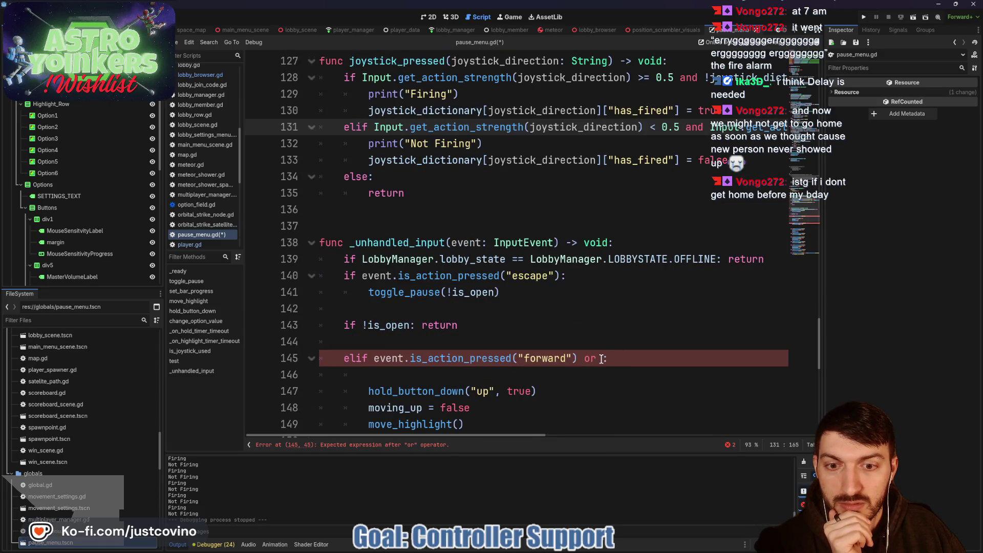
# Paste joystick_dictionary[joystick_direction]["has_fired"] after 'or' in line 145's forward pressed condition
pyautogui.scroll(-1, 596, 354)
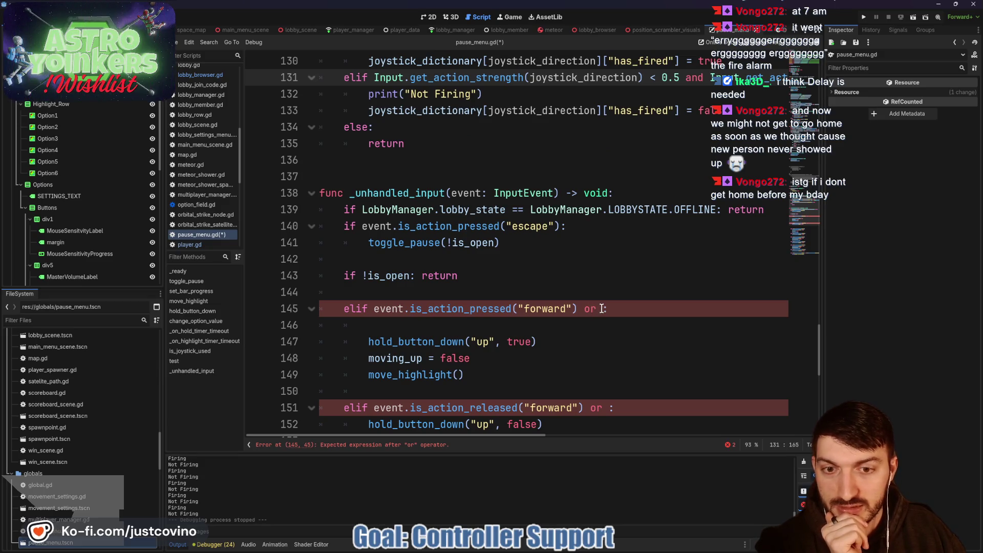
pyautogui.scroll(4, 602, 308)
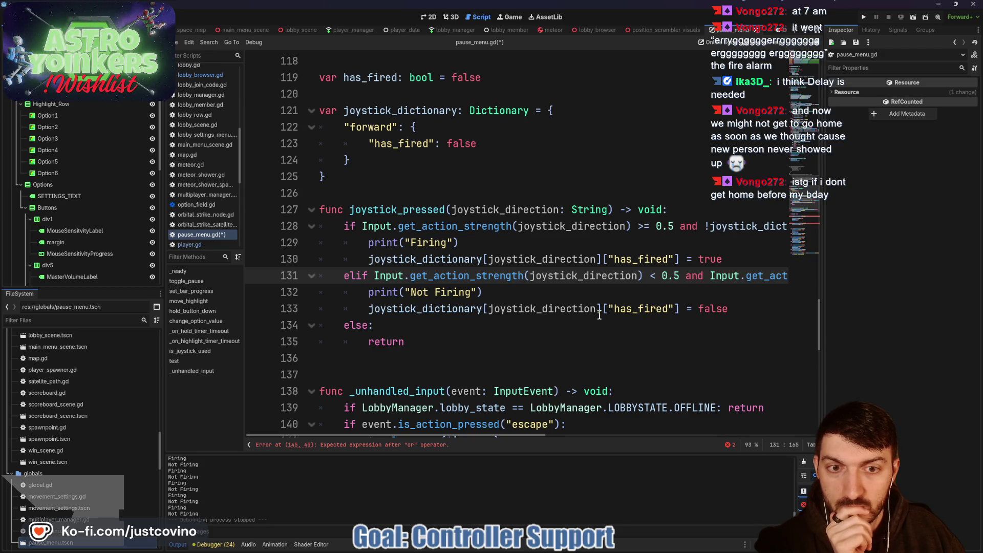
pyautogui.scroll(-4, 598, 314)
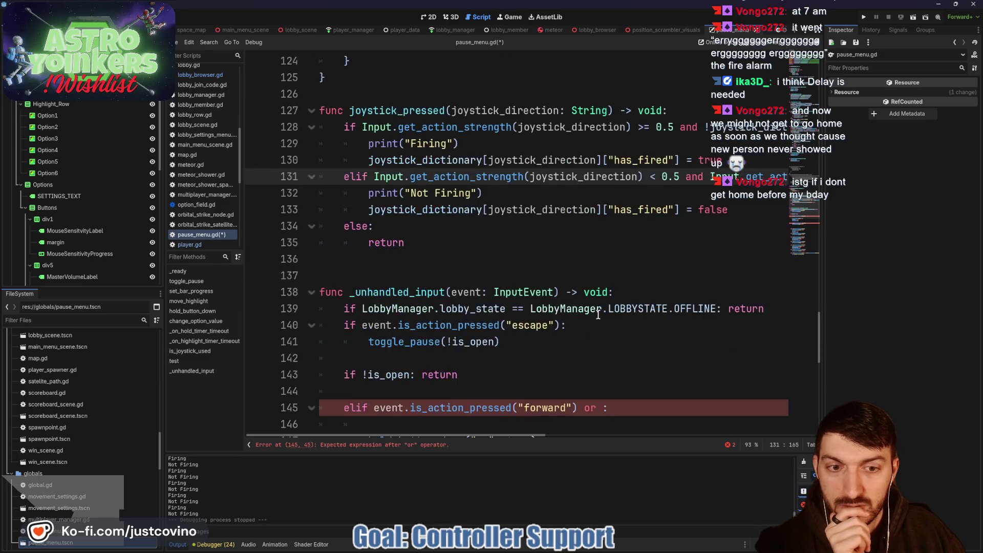
pyautogui.click(699, 311)
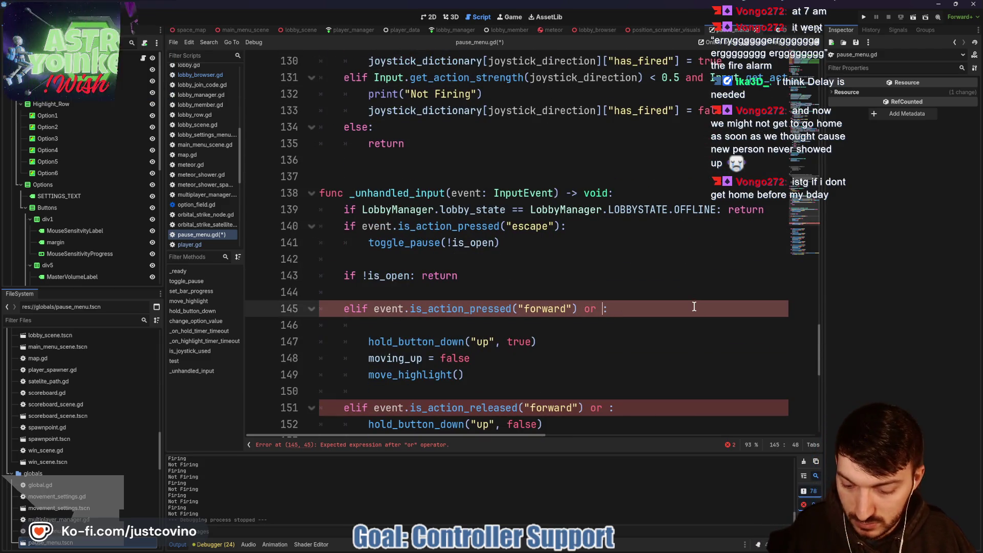
pyautogui.hotkey('ctrl', 'v')
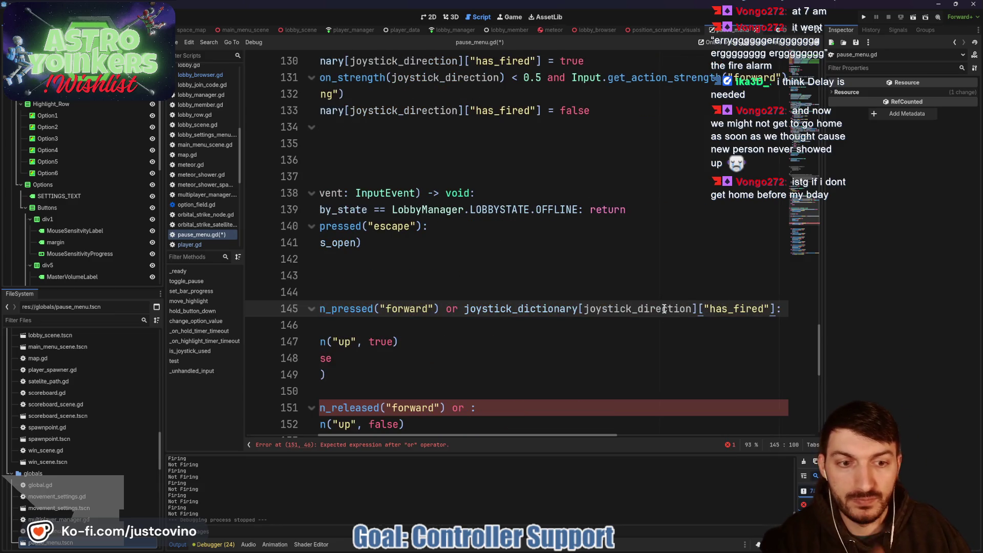
pyautogui.click(466, 308)
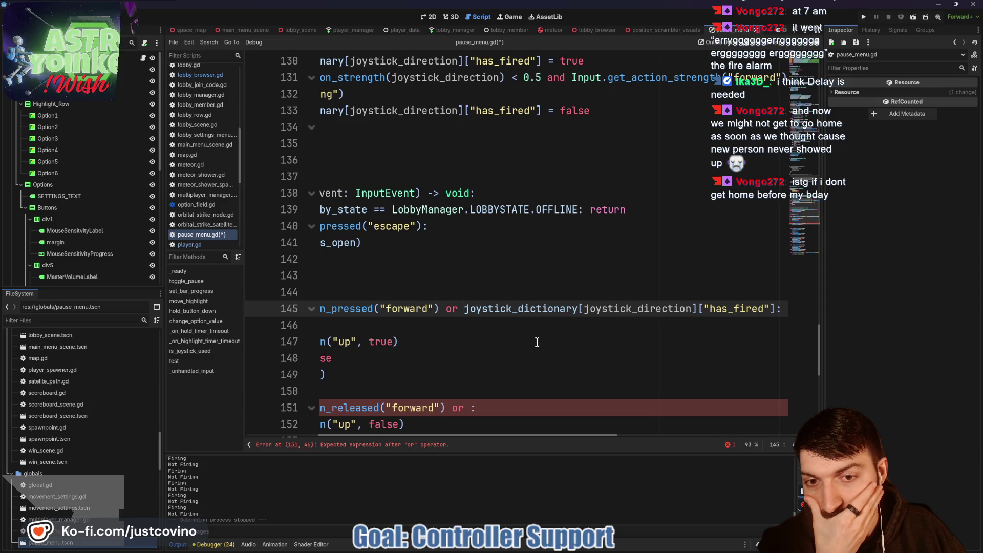
pyautogui.hscroll(-3, 537, 342)
pyautogui.scroll(4, 569, 340)
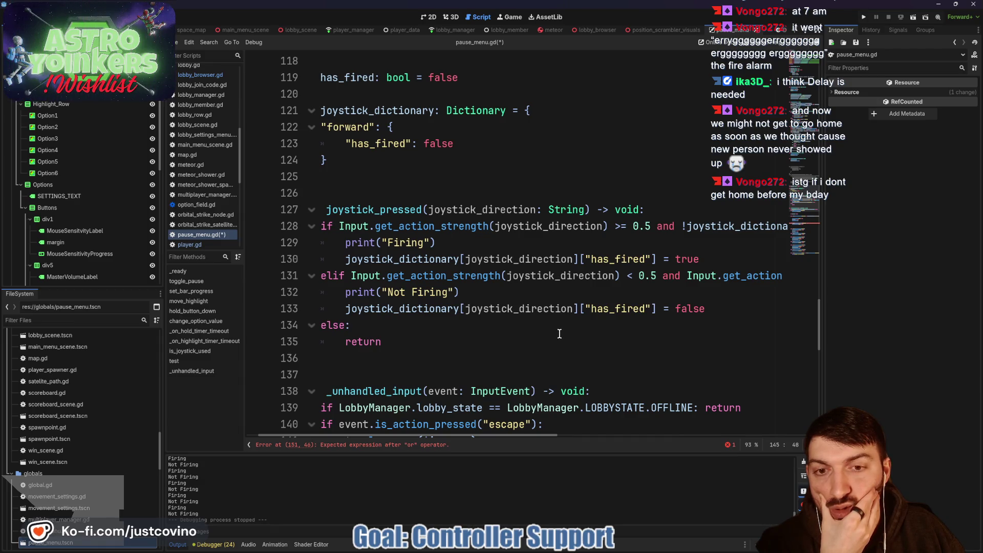
pyautogui.scroll(-4, 559, 334)
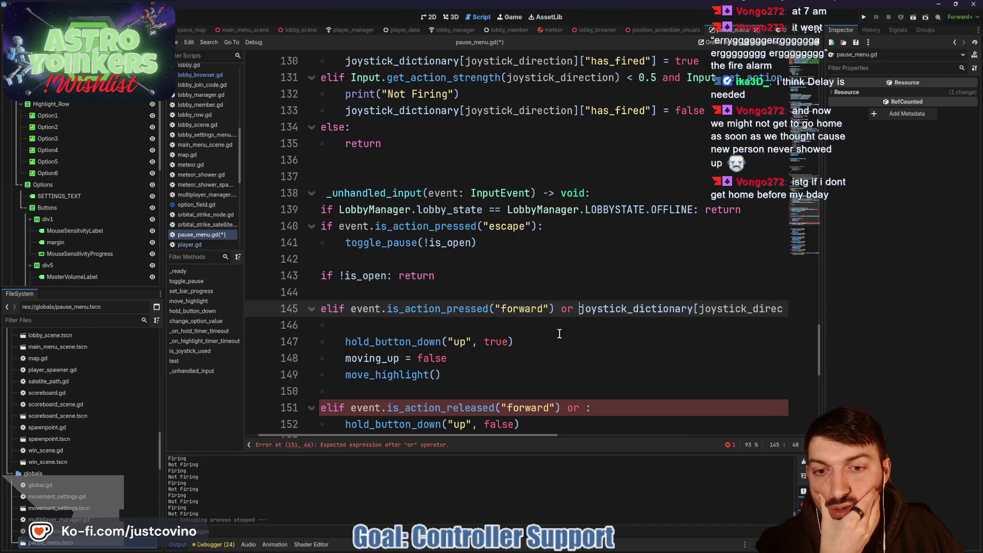
pyautogui.scroll(1, 559, 334)
pyautogui.scroll(-1, 559, 333)
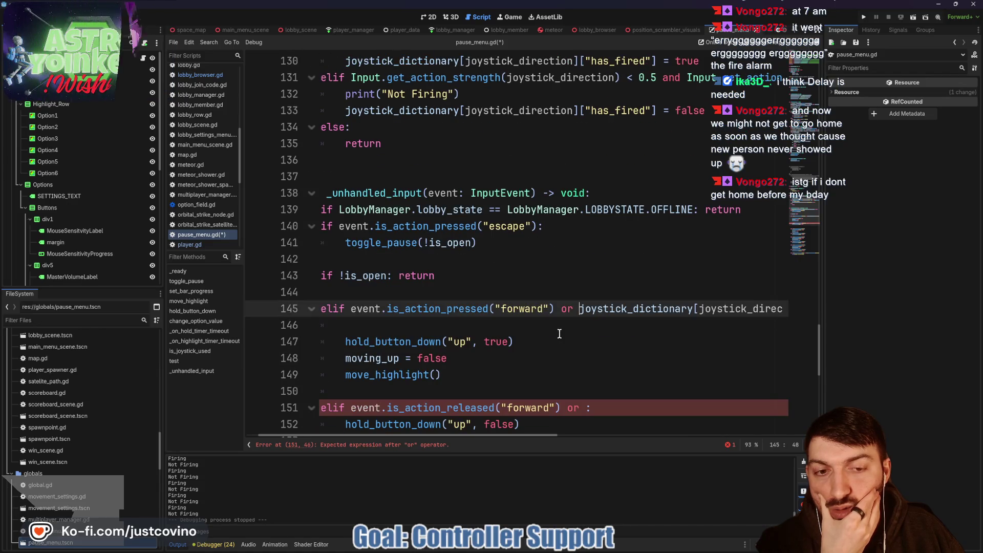
pyautogui.scroll(2, 559, 334)
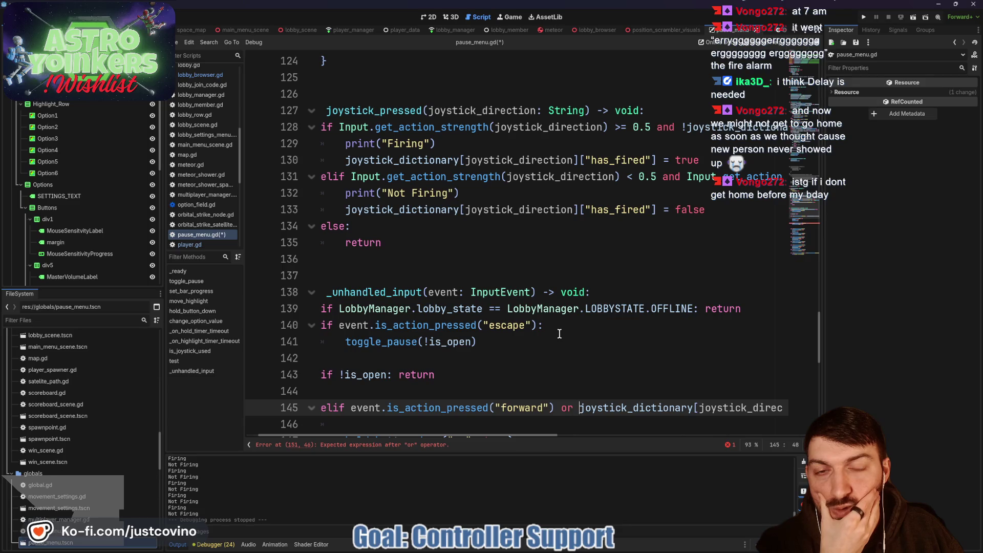
pyautogui.scroll(1, 560, 334)
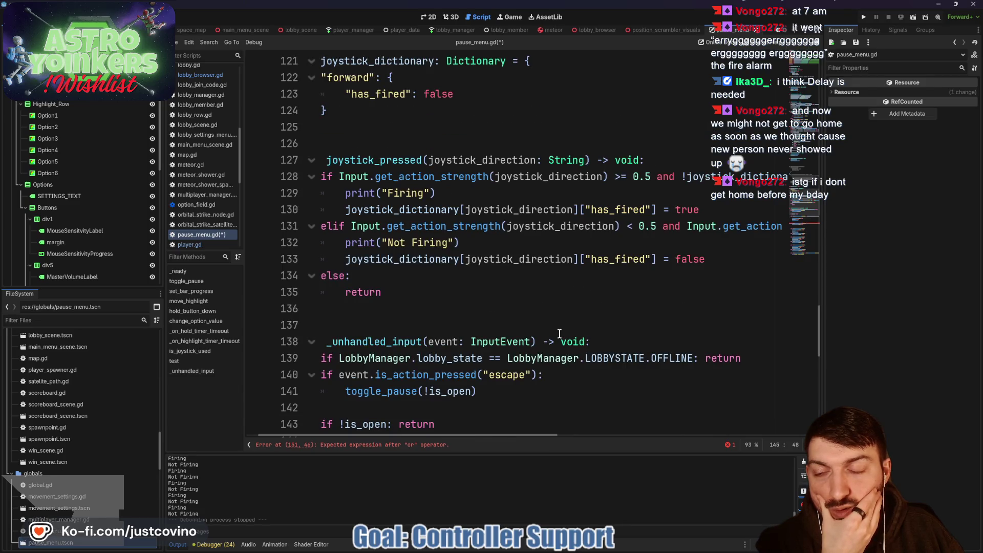
pyautogui.hscroll(-1, 560, 333)
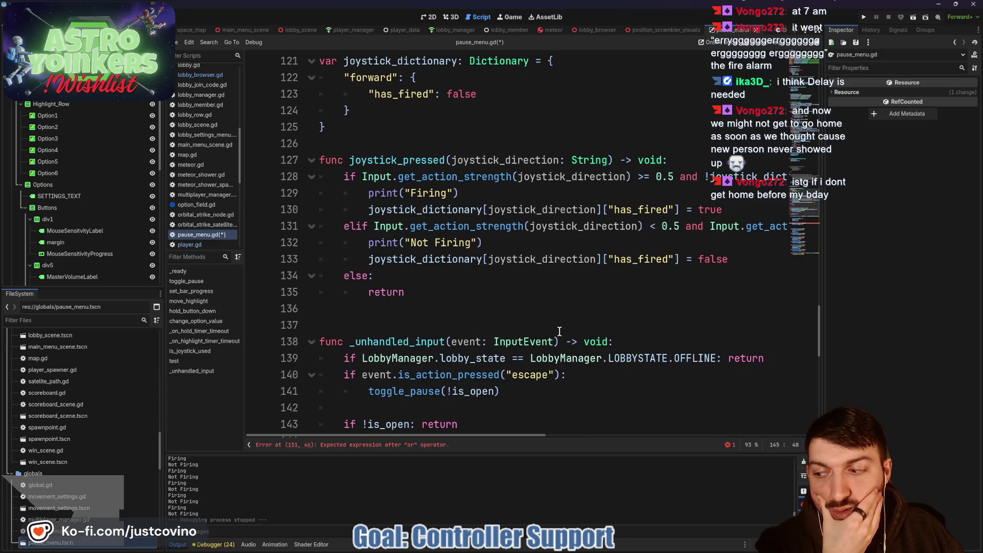
pyautogui.scroll(-4, 560, 331)
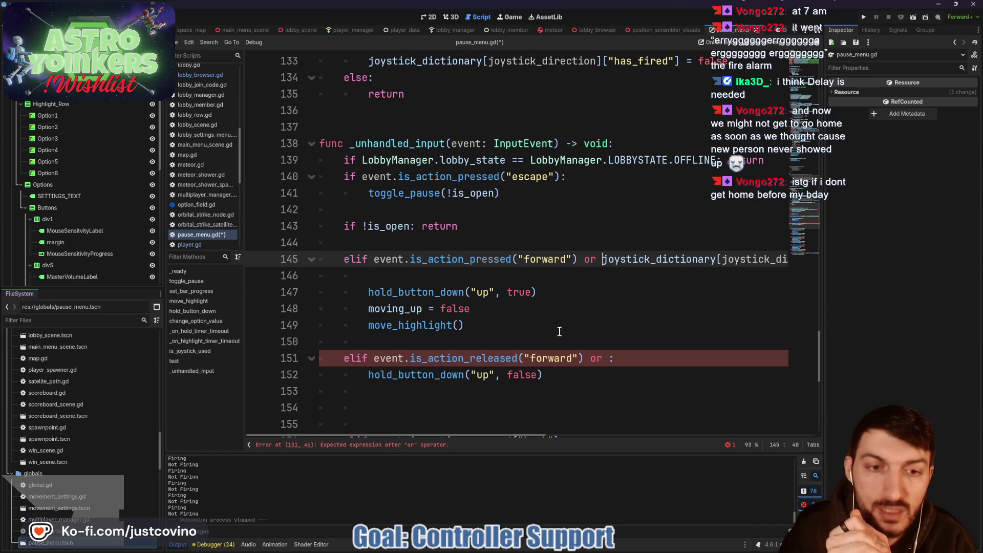
pyautogui.scroll(4, 560, 331)
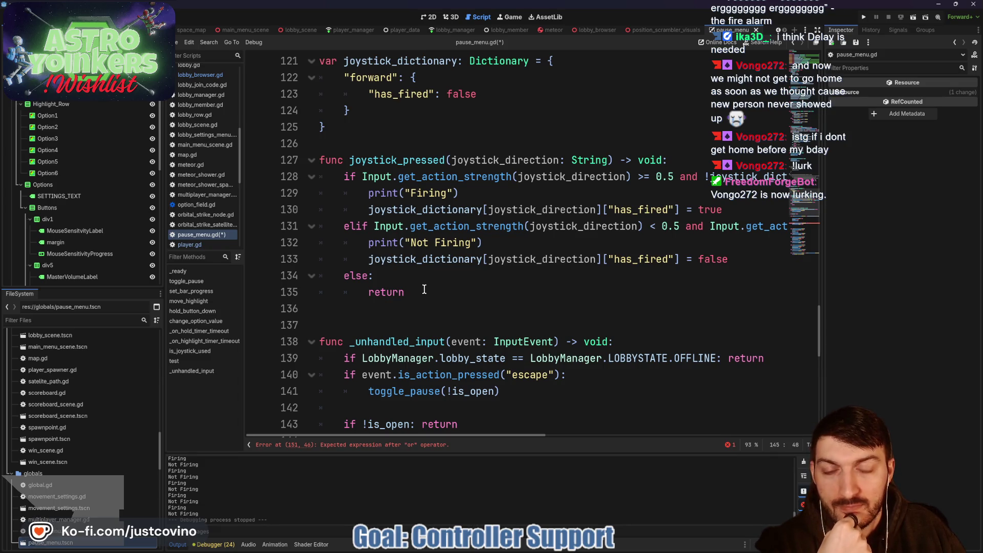
pyautogui.moveTo(662, 159); pyautogui.dragTo(639, 155)
# Set joystick_pressed's return type to bool and make line 135 return false
pyautogui.write('bool')
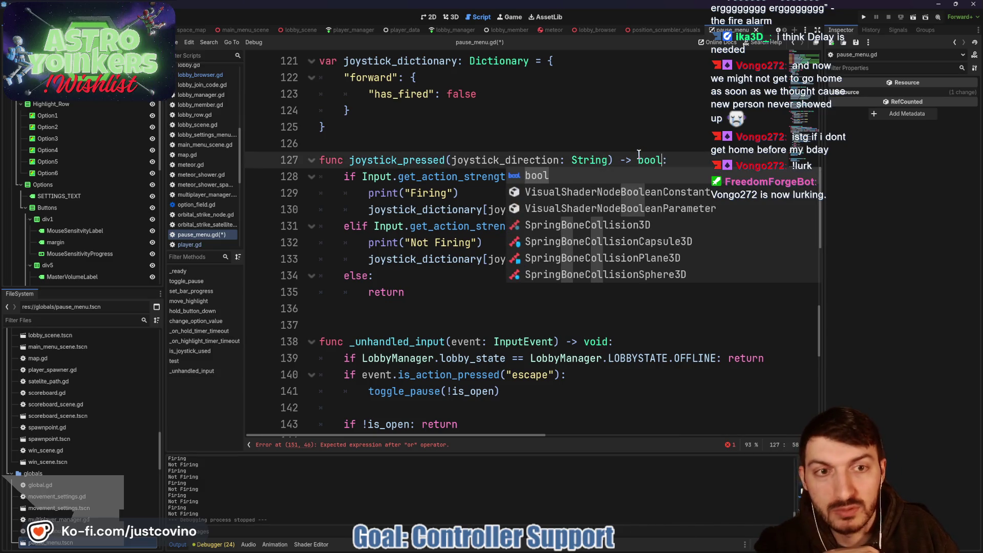
pyautogui.moveTo(418, 289); pyautogui.dragTo(351, 285)
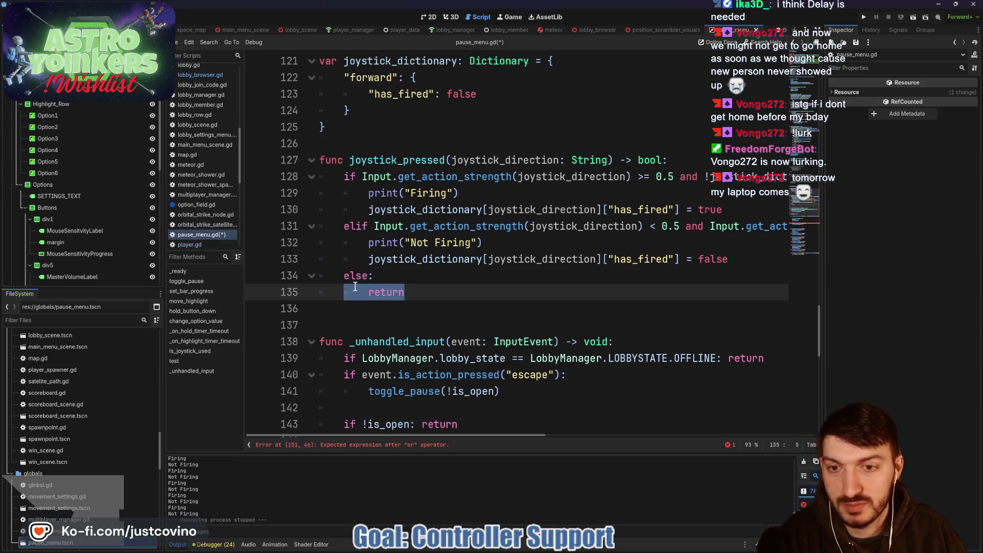
pyautogui.press('BackSpace')
pyautogui.write('return fal')
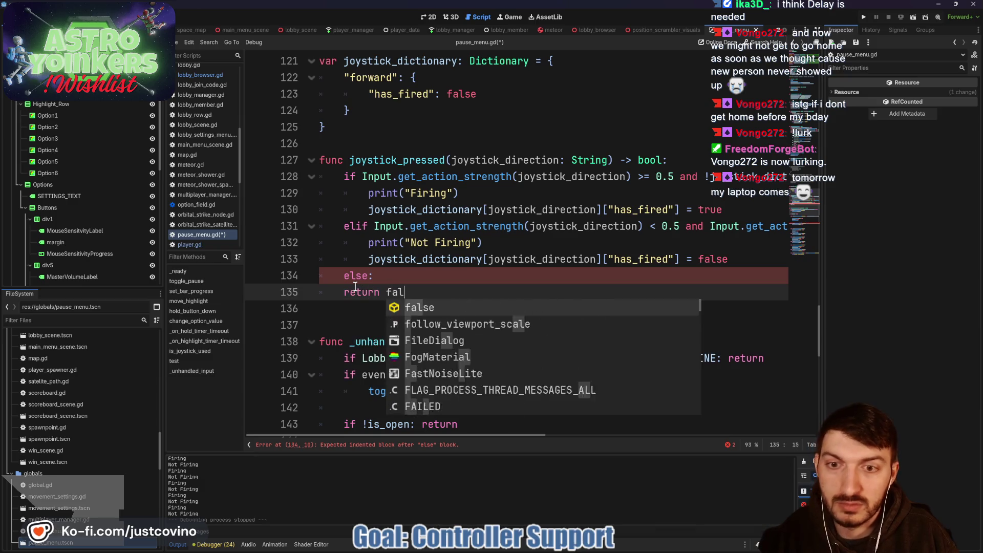
pyautogui.press('Return')
# Delete the else: line and add return false after the has_fired = false assignment
pyautogui.moveTo(374, 277); pyautogui.dragTo(309, 278)
pyautogui.press('BackSpace')
pyautogui.press('BackSpace')
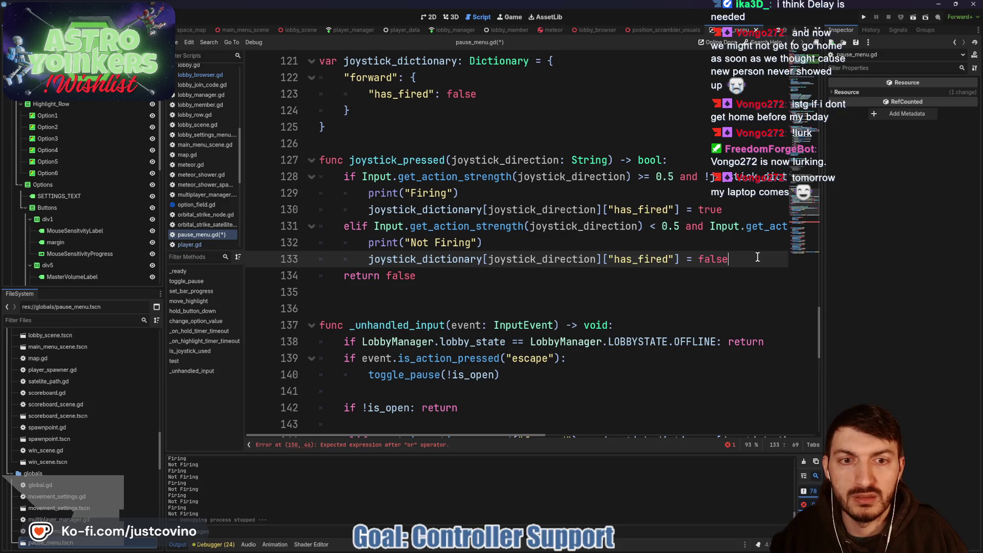
pyautogui.press('Return')
pyautogui.write('return fals')
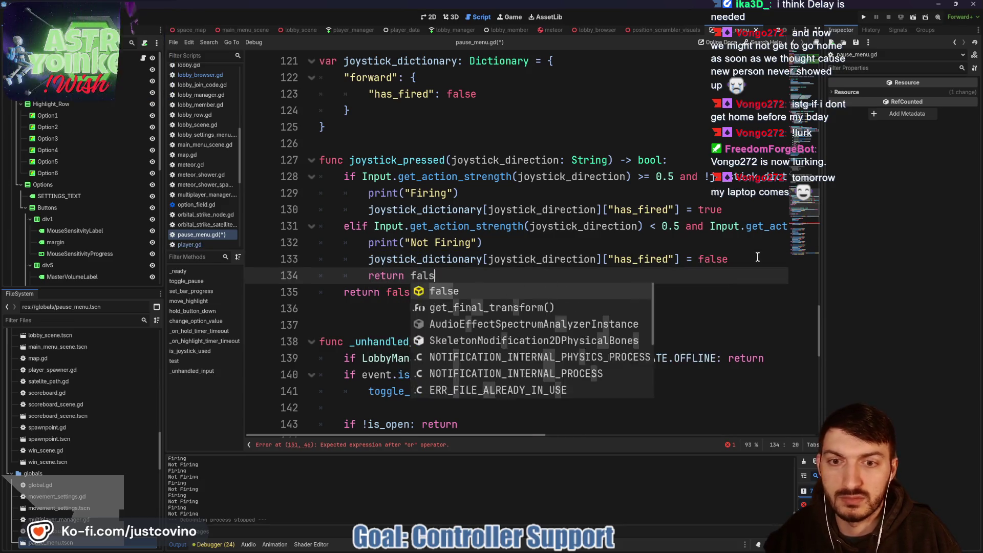
pyautogui.press('Return')
# Add return true after the has_fired = true assignment on line 130
pyautogui.click(740, 211)
pyautogui.press('Return')
pyautogui.write('return true')
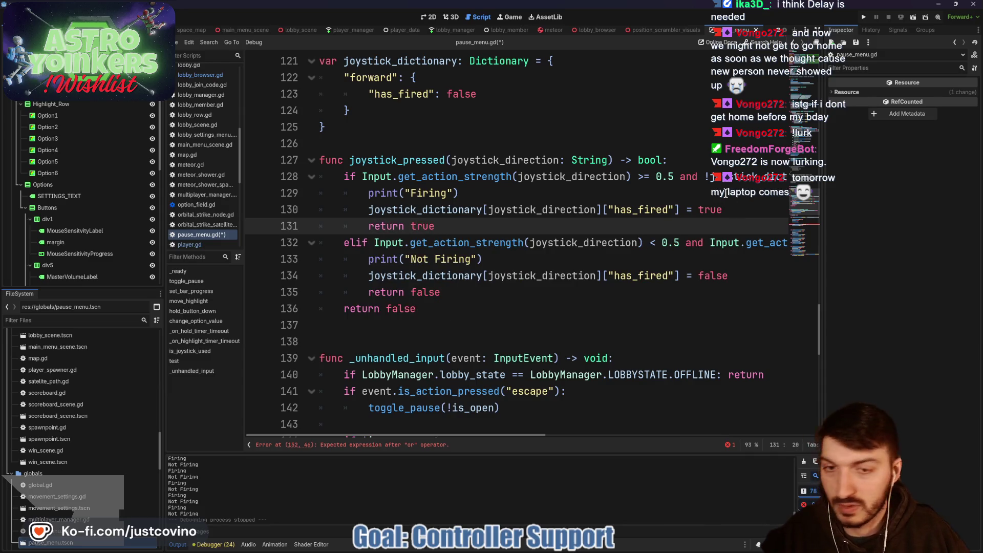
pyautogui.scroll(-5, 605, 296)
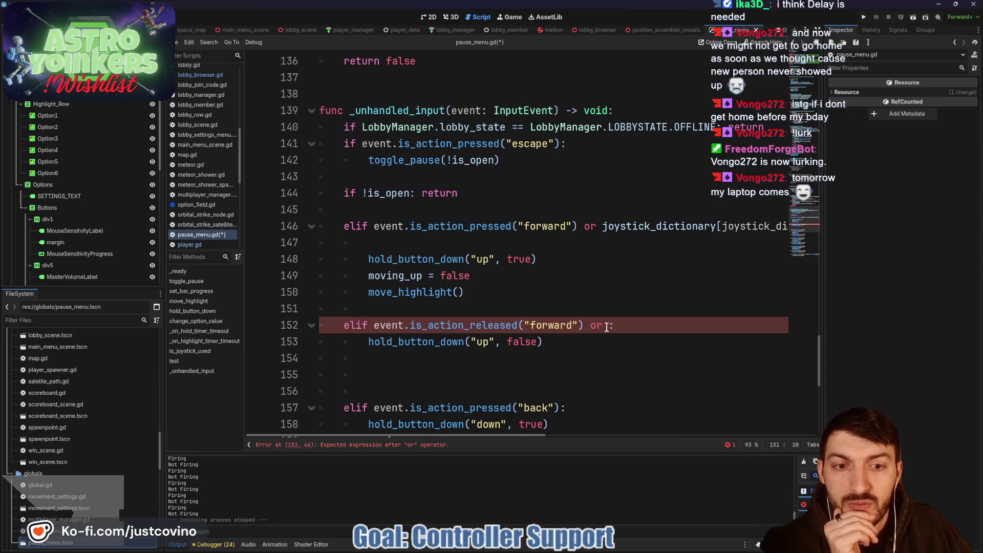
pyautogui.click(606, 327)
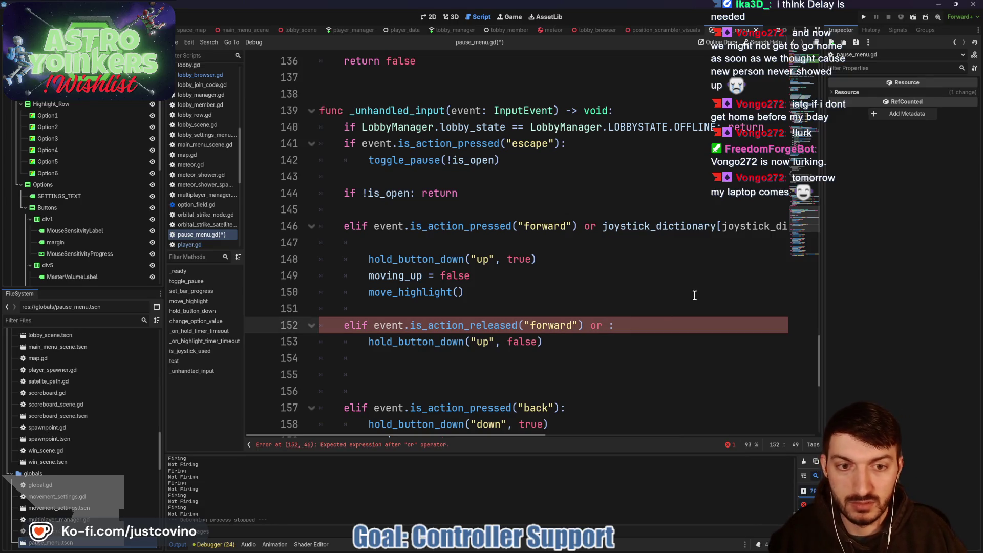
# Insert joystick_pressed("forward") in place of the dictionary lookup on line 146
pyautogui.scroll(1, 604, 247)
pyautogui.moveTo(603, 276)
pyautogui.mouseDown()
pyautogui.moveTo(768, 276)
pyautogui.moveTo(758, 276)
pyautogui.mouseUp()
pyautogui.click(450, 276)
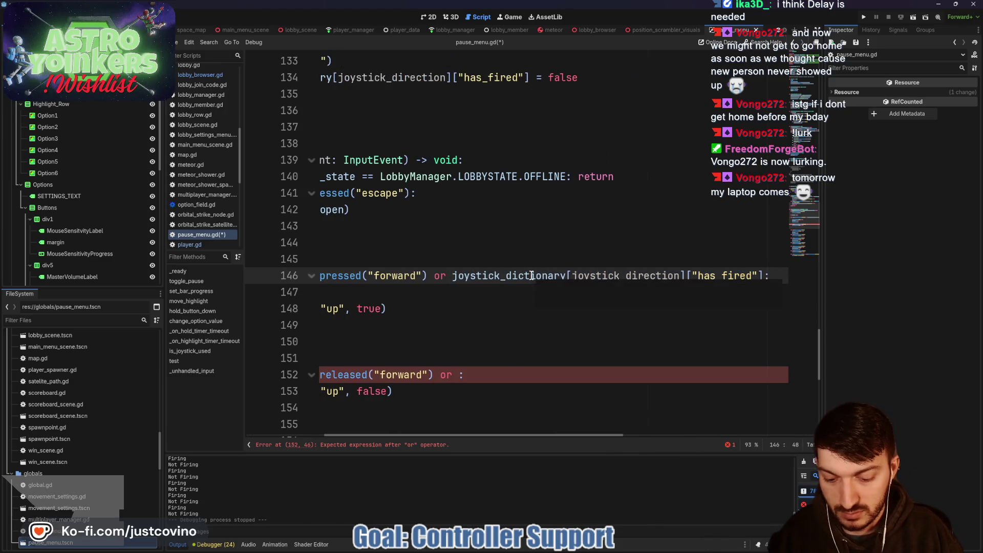
pyautogui.write('joystick')
pyautogui.press('Down')
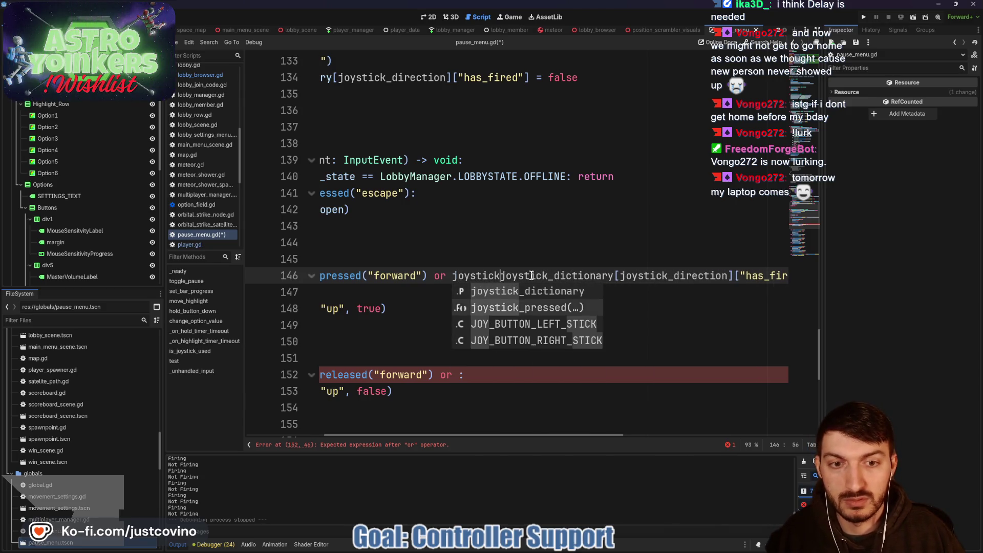
pyautogui.press('Tab')
pyautogui.write('"forward')
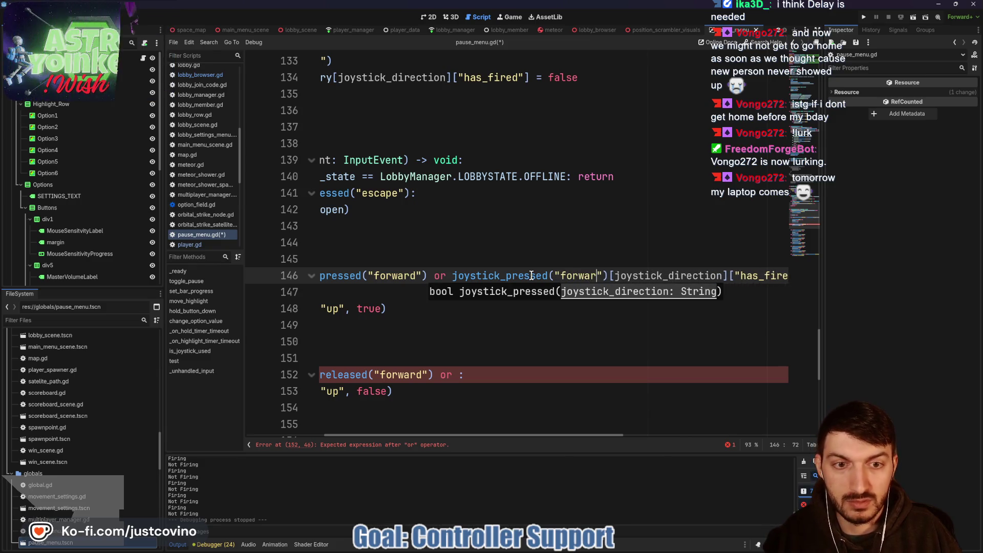
pyautogui.press('Right')
pyautogui.press('Right')
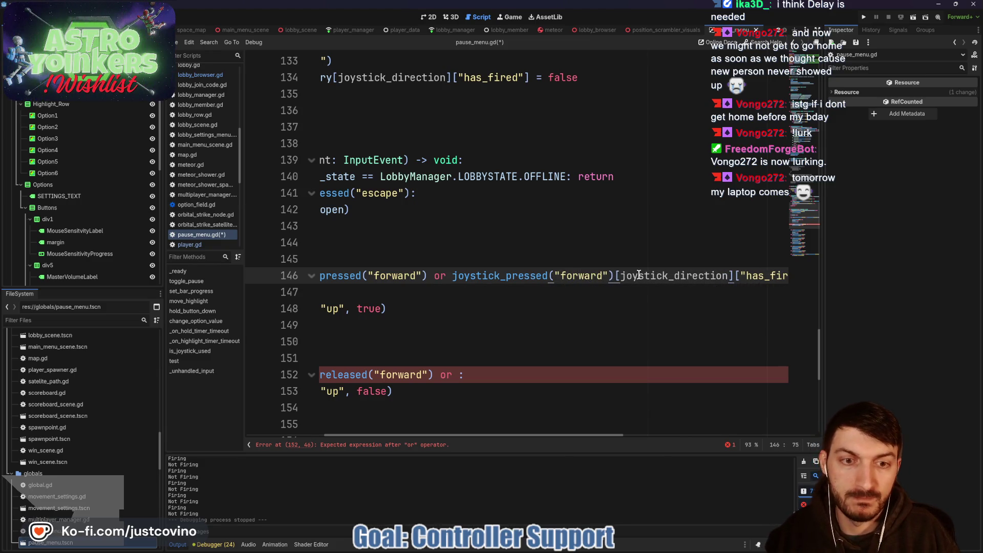
pyautogui.write('and')
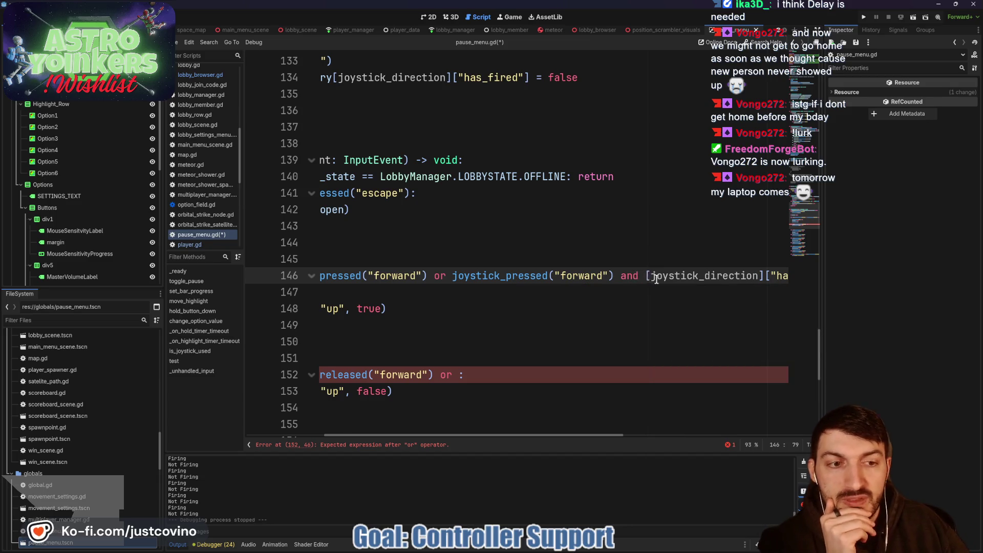
# Delete the leftover [joystick_direction]["has_fired"] text from line 146, keeping the trailing colon
pyautogui.hscroll(3, 655, 278)
pyautogui.hscroll(-6, 492, 279)
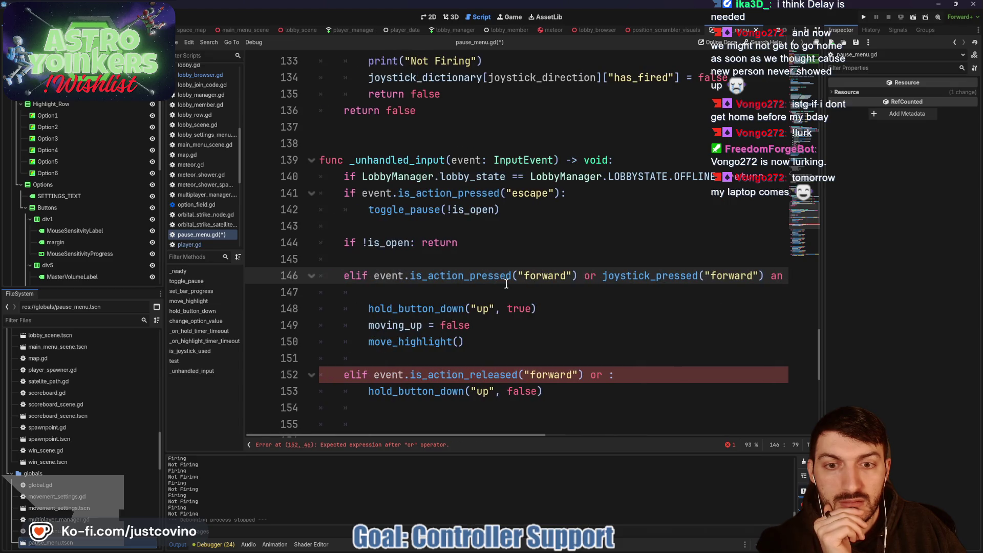
pyautogui.scroll(4, 596, 296)
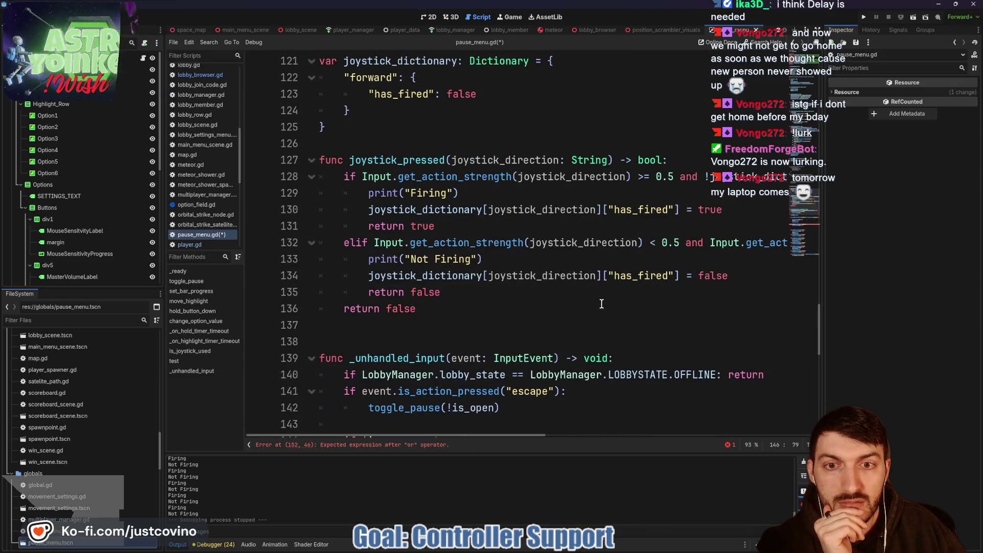
pyautogui.scroll(-2, 601, 304)
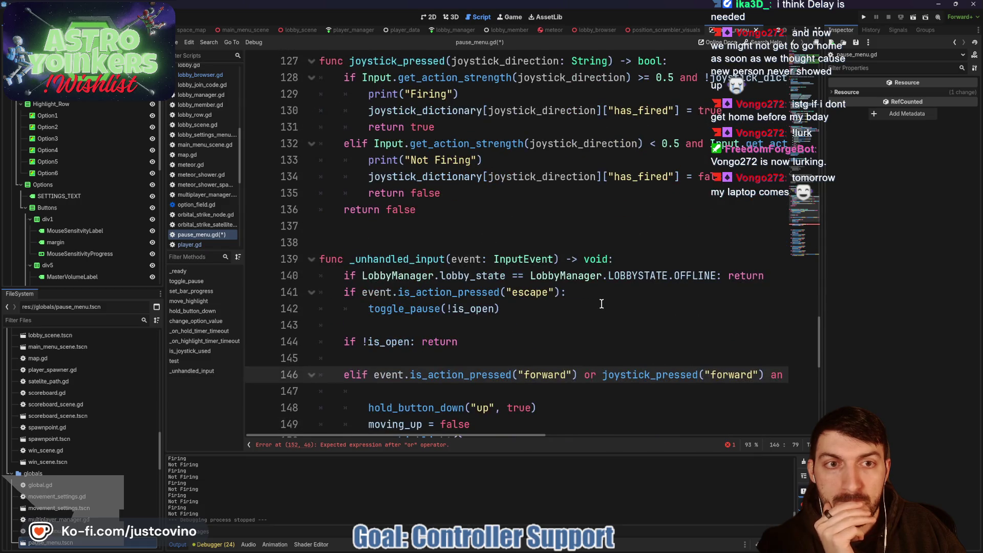
pyautogui.scroll(1, 602, 304)
pyautogui.scroll(-1, 601, 303)
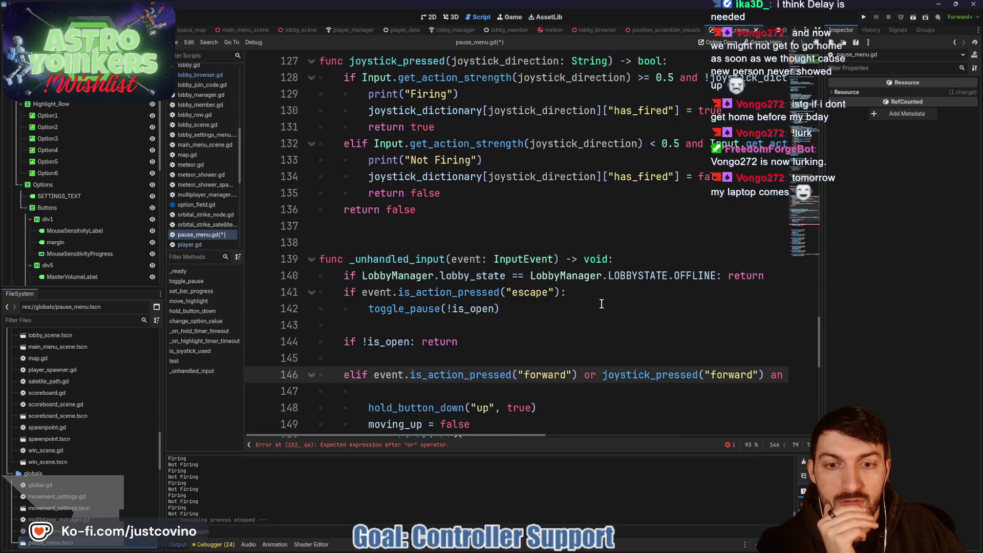
pyautogui.scroll(2, 601, 303)
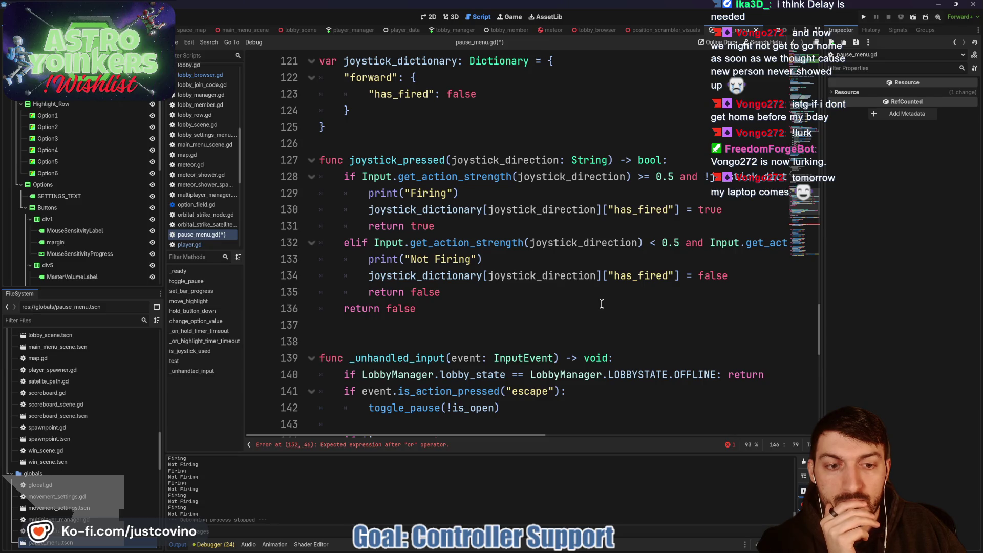
pyautogui.scroll(-2, 601, 303)
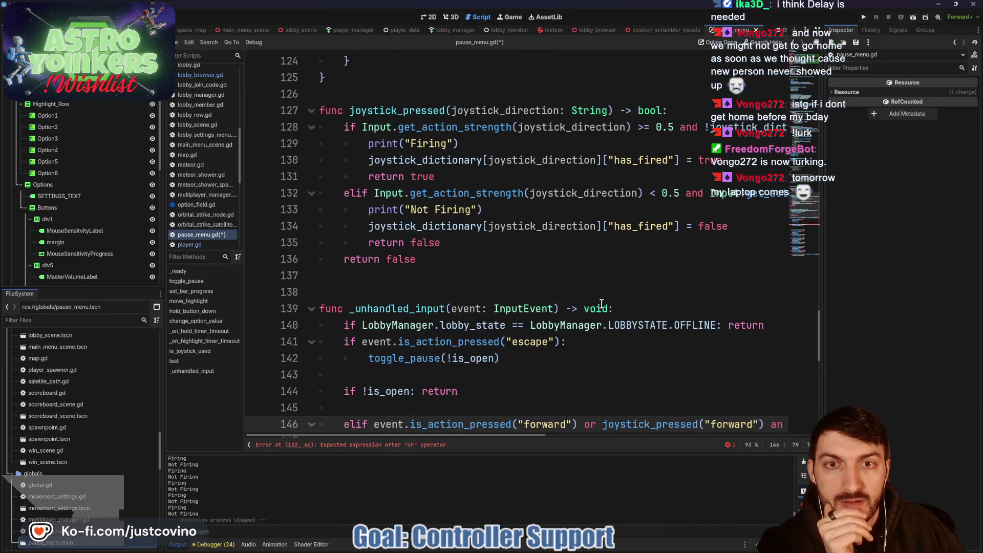
pyautogui.scroll(-1, 601, 303)
pyautogui.click(770, 325)
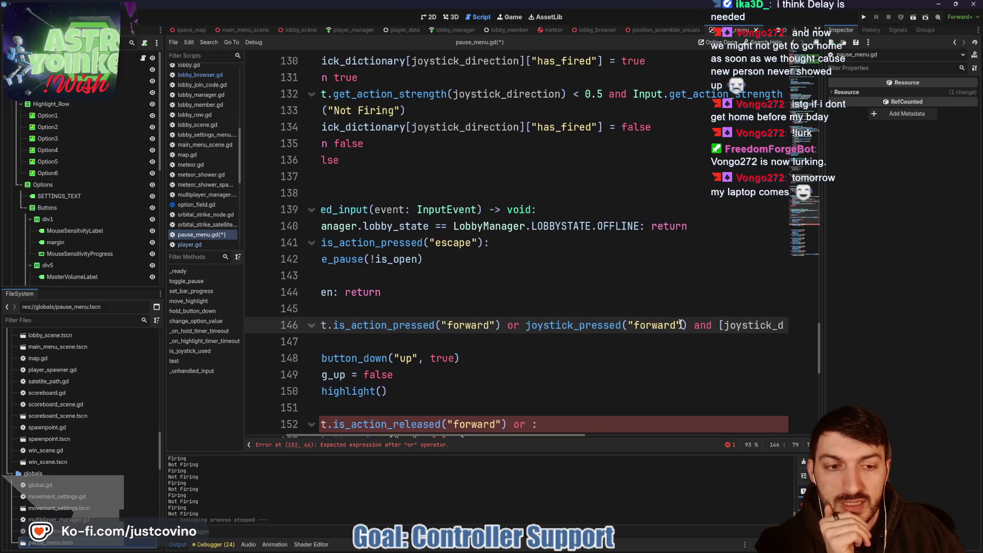
pyautogui.hotkey('shift', 'End')
pyautogui.moveTo(770, 328); pyautogui.dragTo(763, 327)
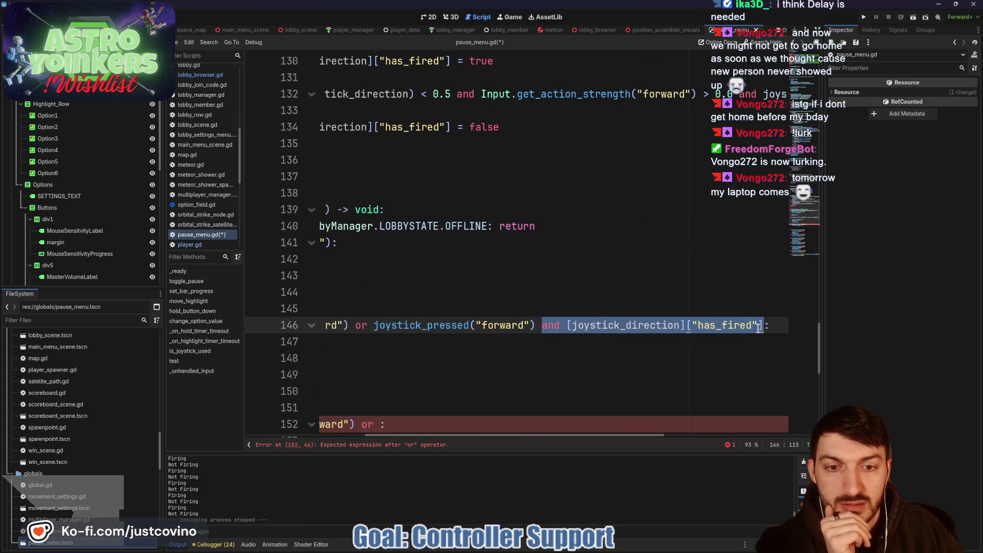
pyautogui.press('BackSpace')
pyautogui.hscroll(-5, 608, 333)
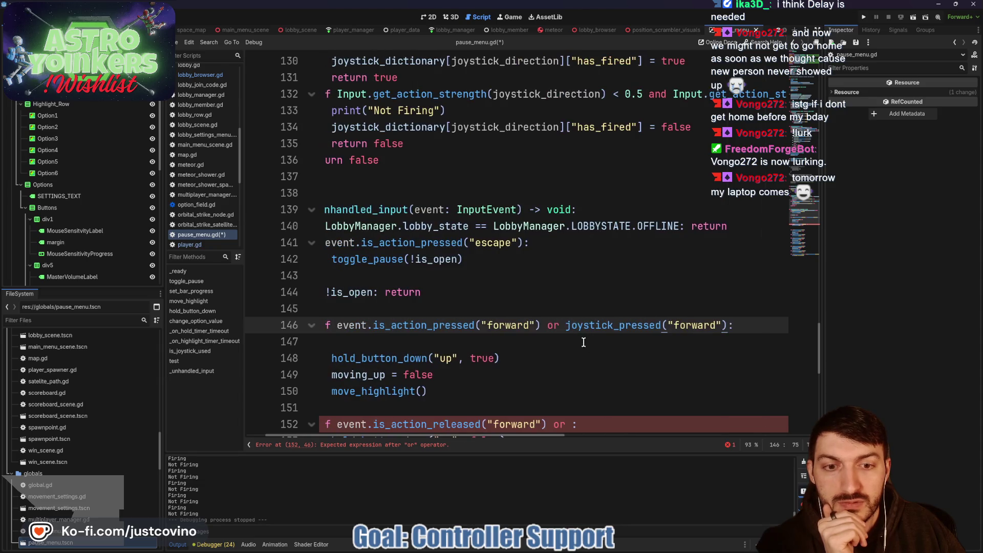
pyautogui.scroll(1, 601, 359)
pyautogui.hscroll(-2, 601, 359)
pyautogui.scroll(2, 601, 355)
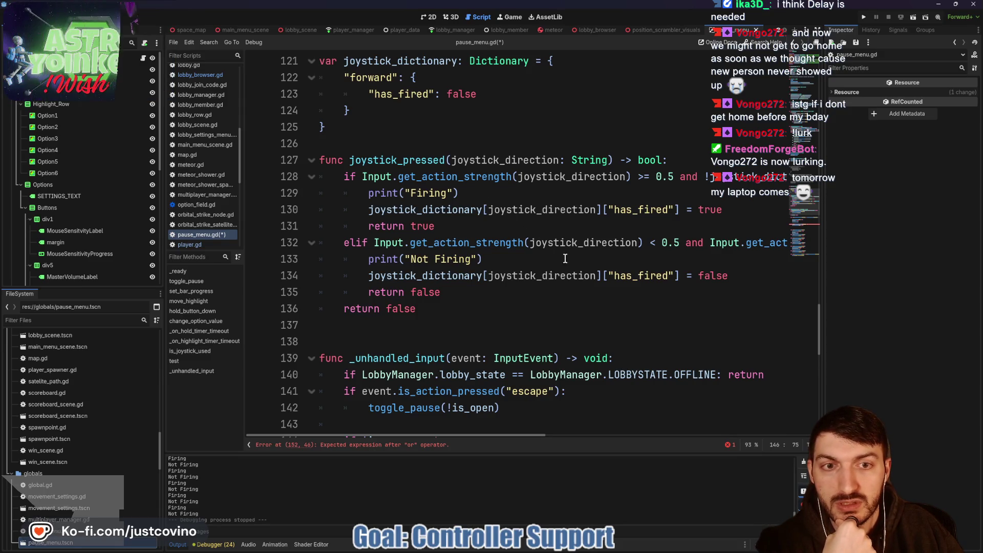
pyautogui.hscroll(10, 608, 287)
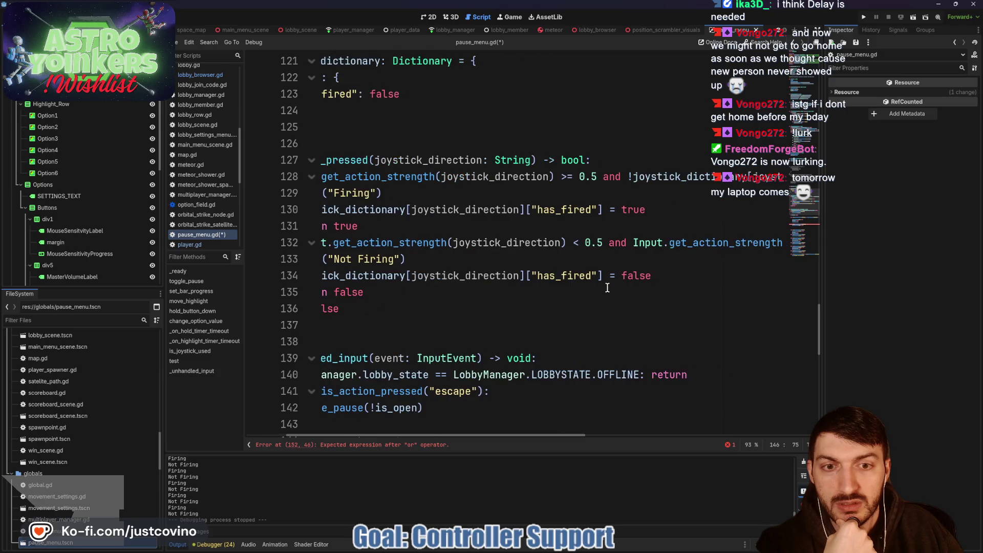
pyautogui.hscroll(10, 610, 289)
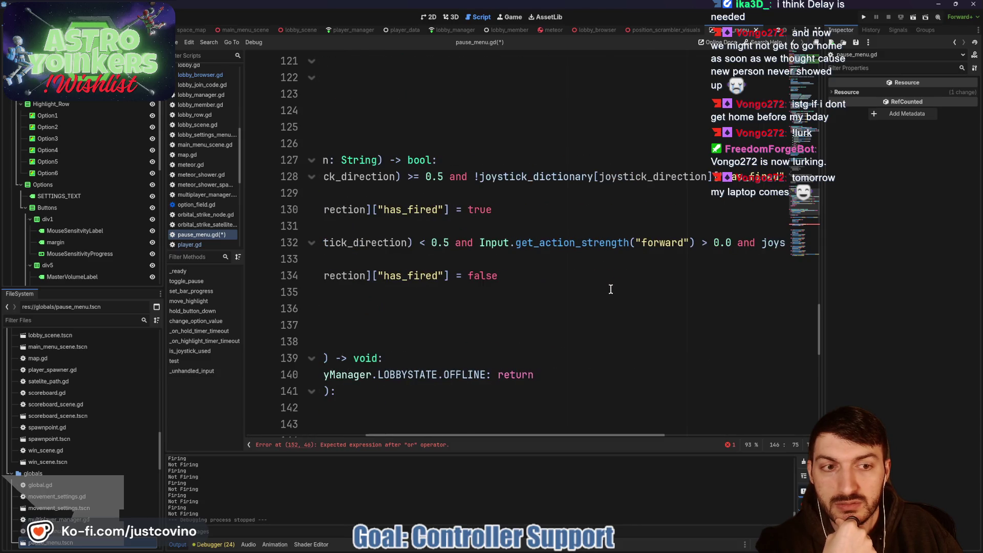
pyautogui.hscroll(2, 612, 289)
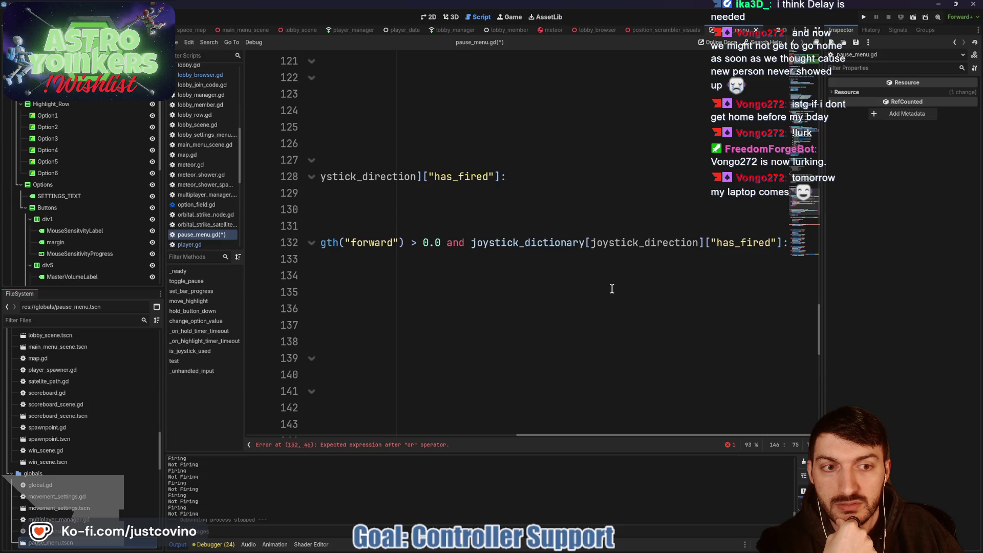
pyautogui.hscroll(-20, 612, 289)
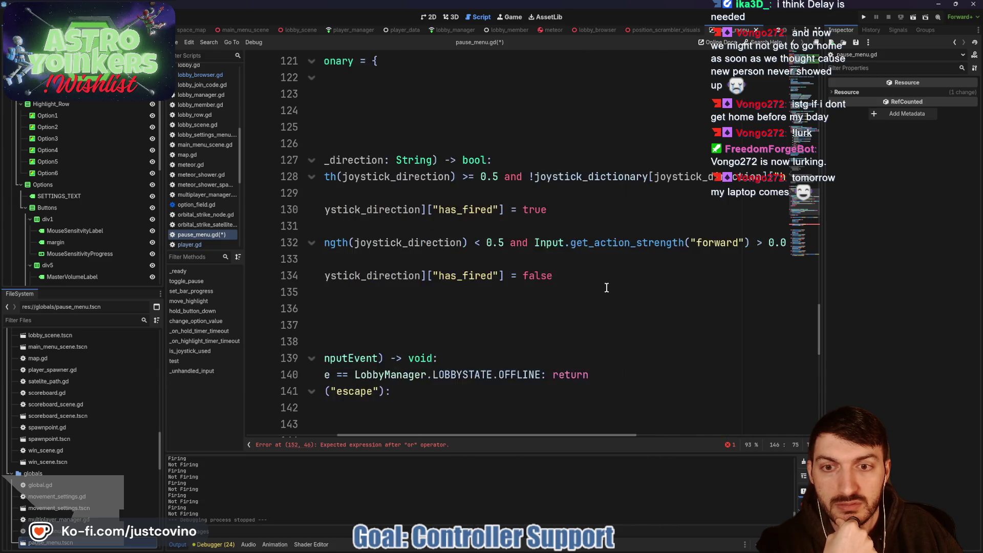
pyautogui.hscroll(-2, 605, 289)
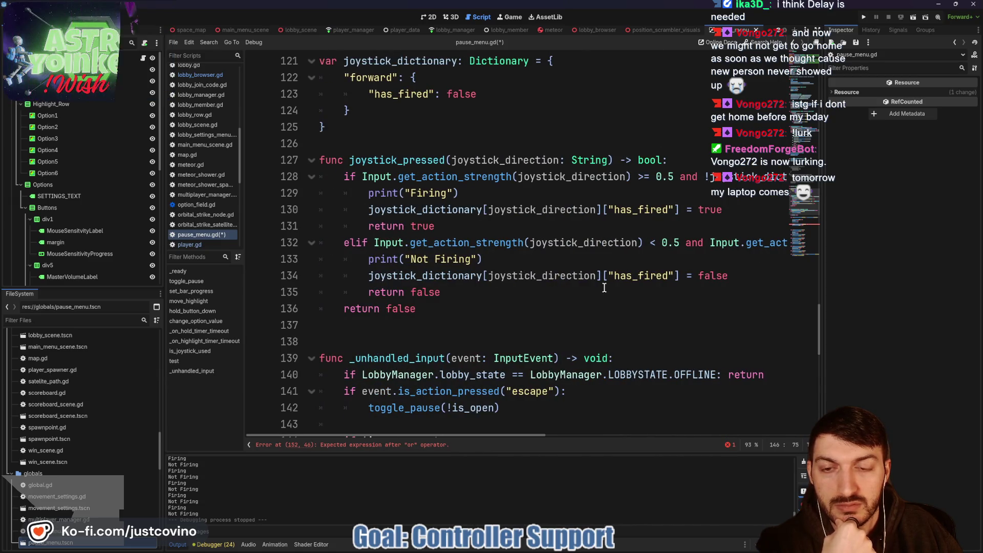
pyautogui.scroll(-3, 604, 288)
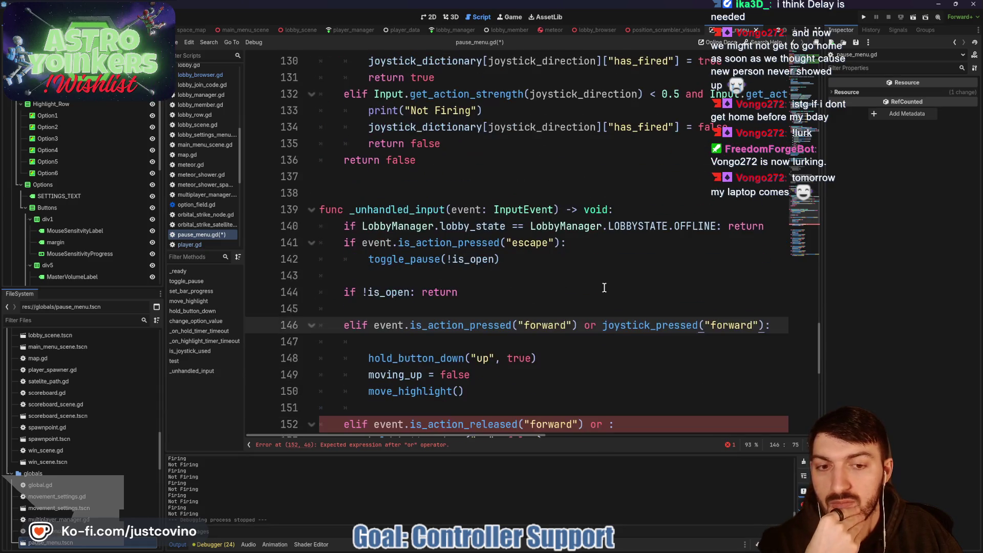
pyautogui.scroll(-1, 604, 288)
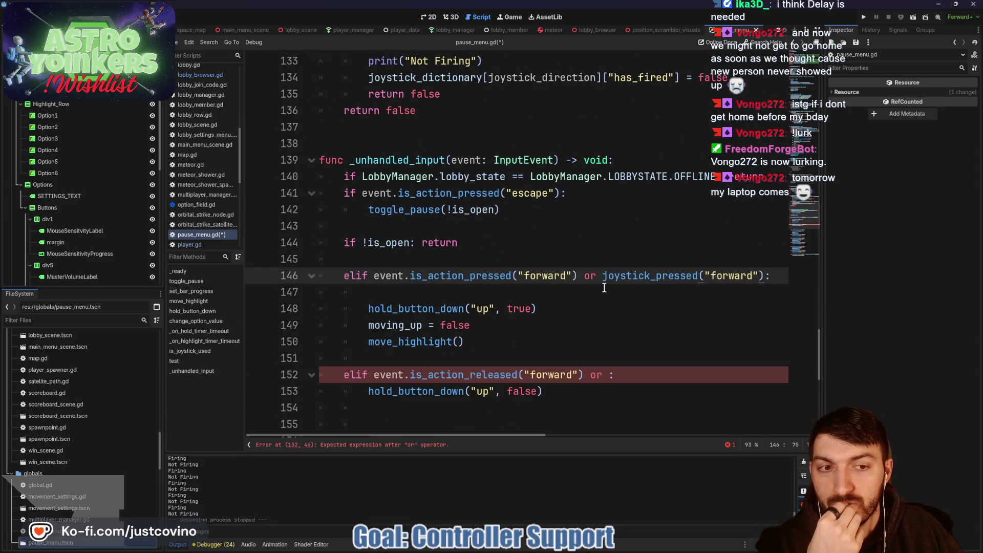
pyautogui.scroll(4, 604, 288)
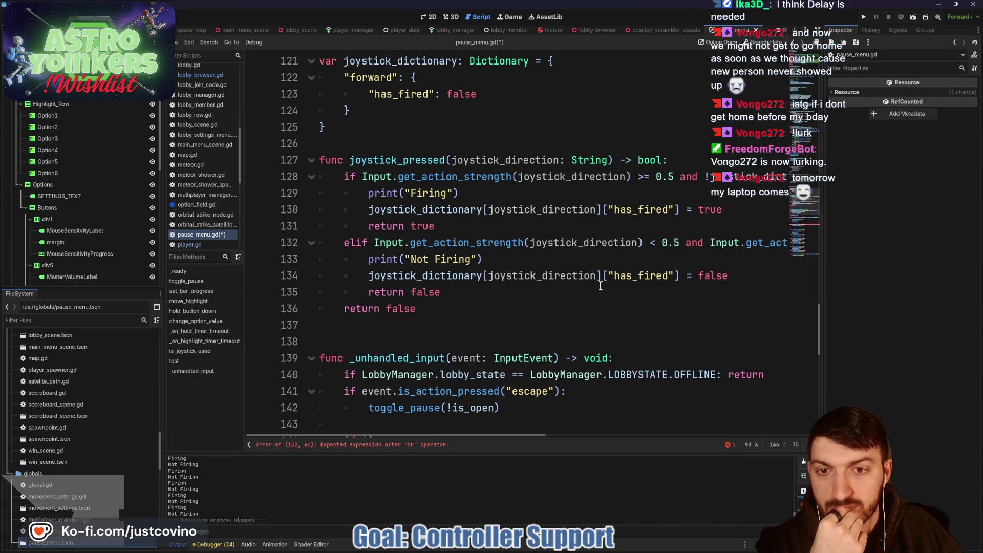
pyautogui.click(399, 327)
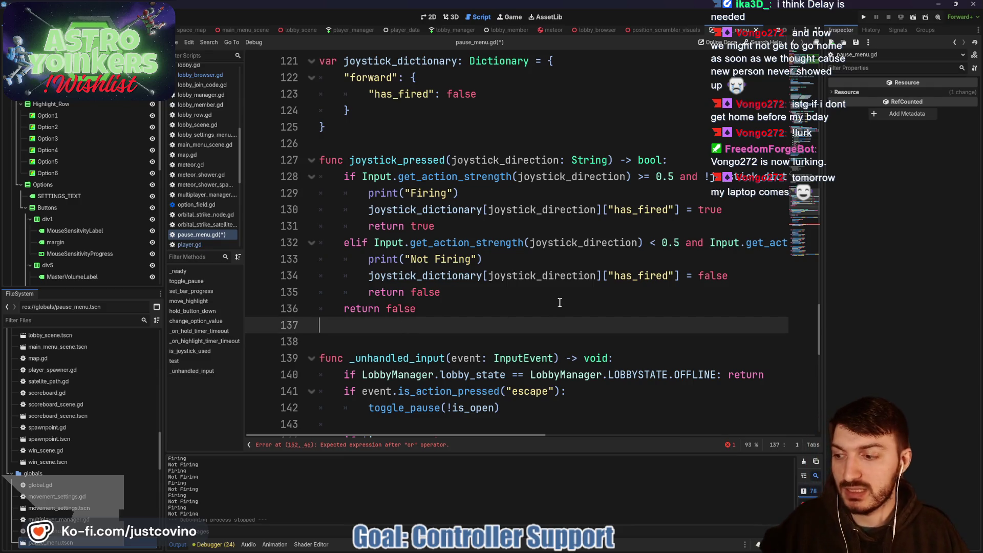
# Add a func joystick_unpressed(joystick_direction: String) -> bool: header and copy the below-0.5 branch for it
pyautogui.press('Return')
pyautogui.press('Return')
pyautogui.press('Return')
pyautogui.press('Up')
pyautogui.press('Up')
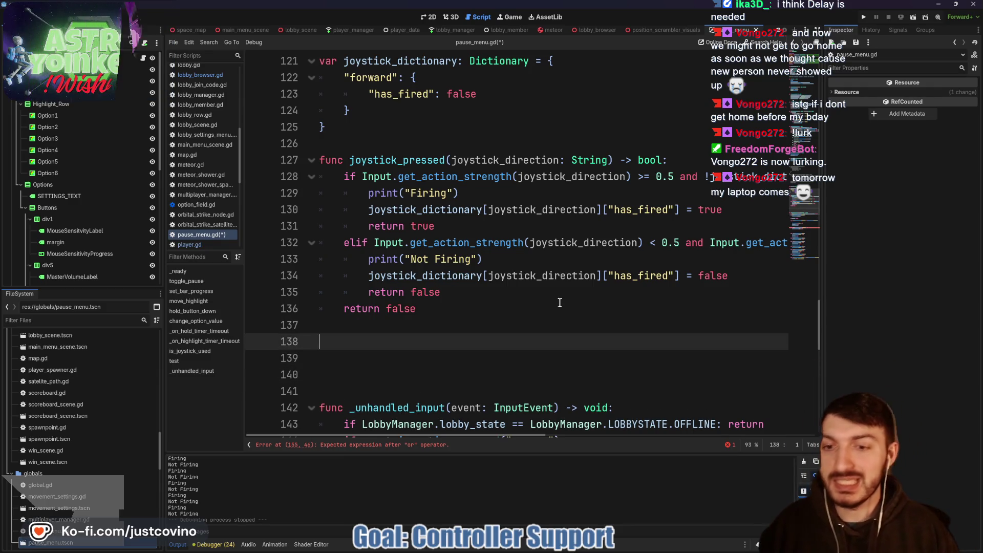
pyautogui.press('Down')
pyautogui.write('func joyst')
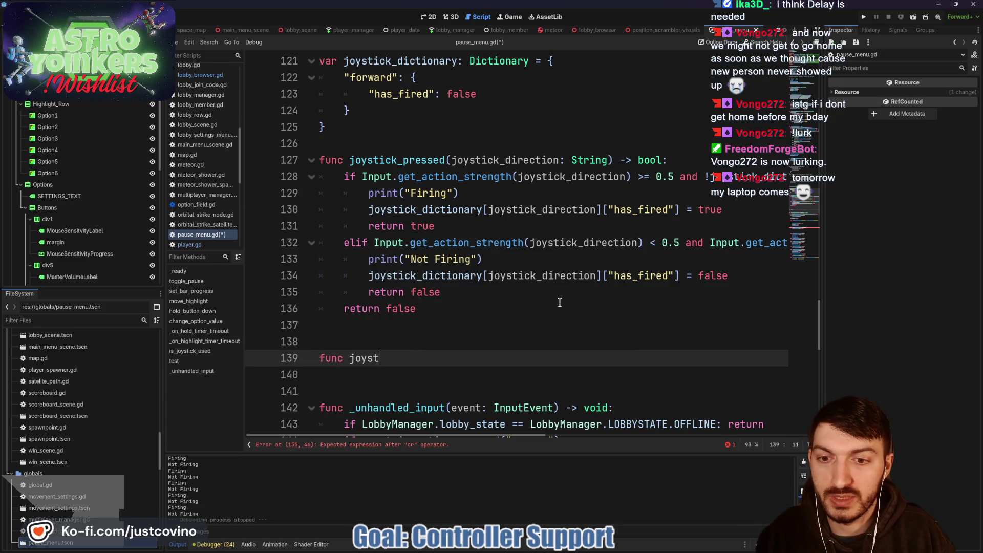
pyautogui.write('ick_unpressed(joys')
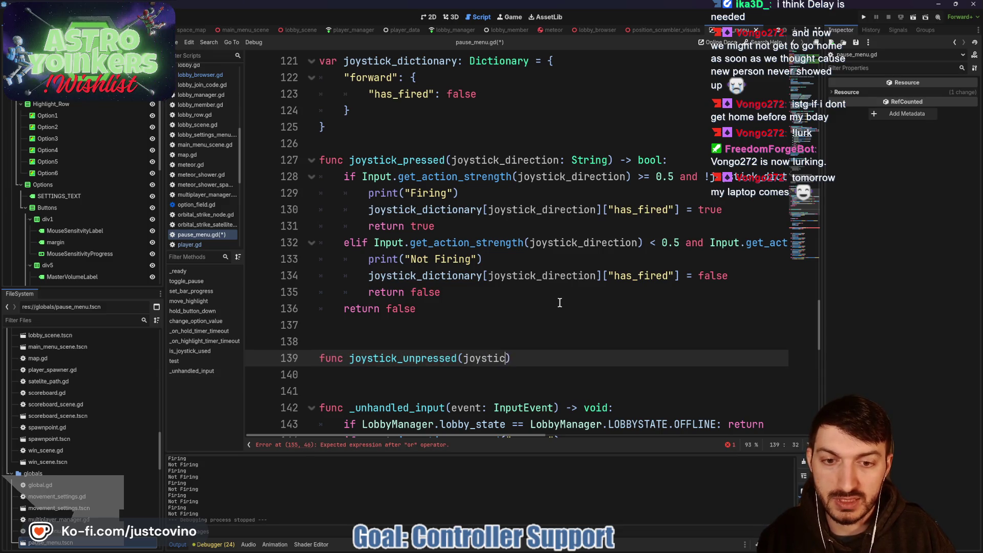
pyautogui.write('tick_direction: String')
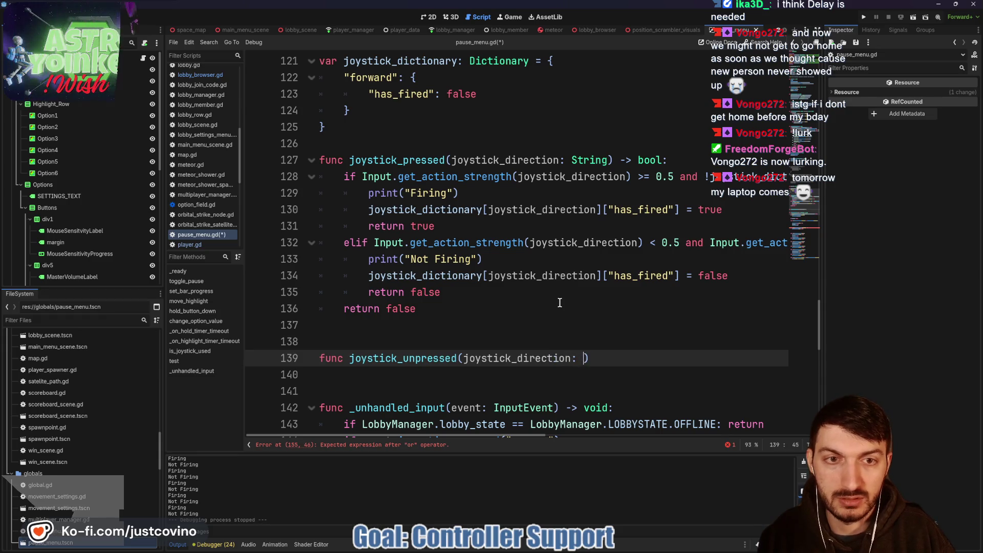
pyautogui.press('BackSpace')
pyautogui.write(')')
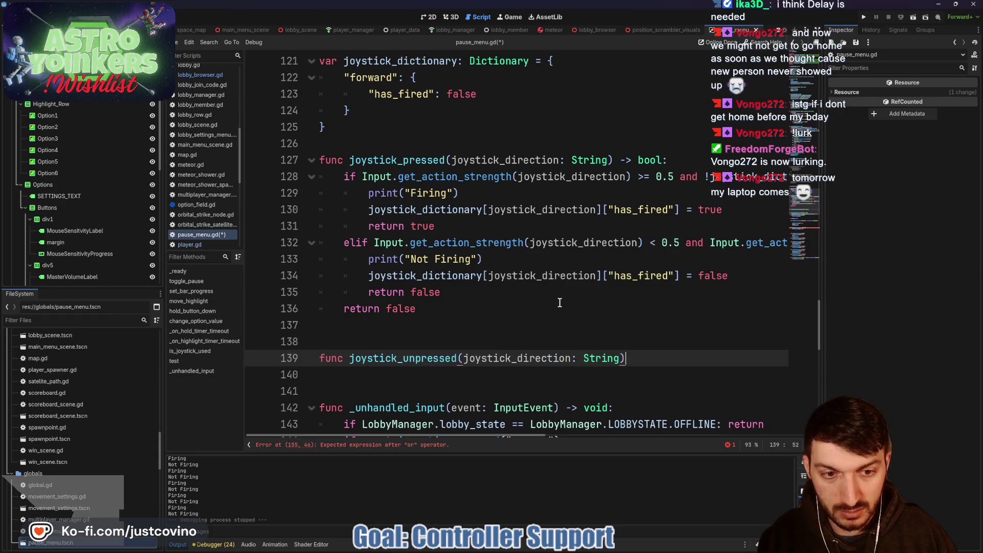
pyautogui.write(' -> bool:')
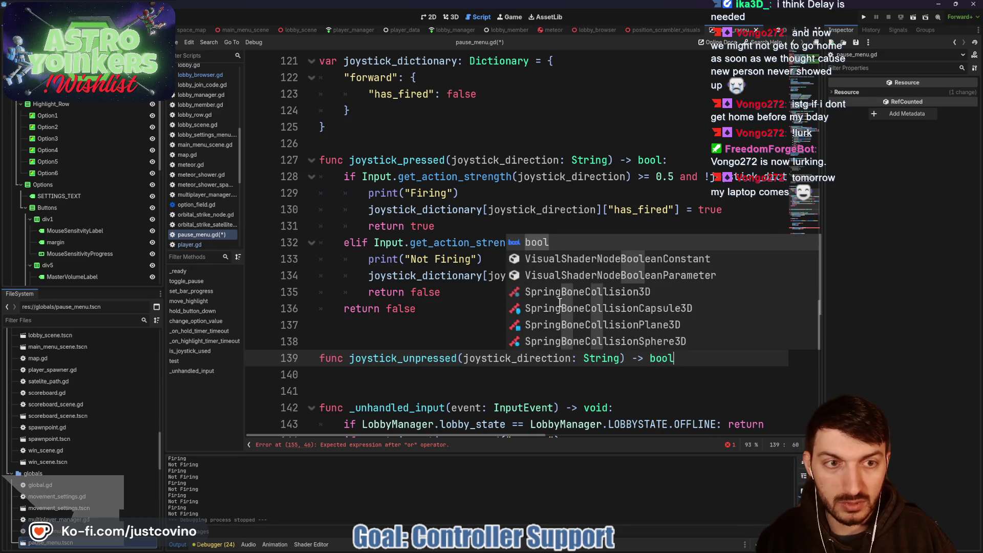
pyautogui.press('Return')
pyautogui.moveTo(374, 242); pyautogui.dragTo(617, 285)
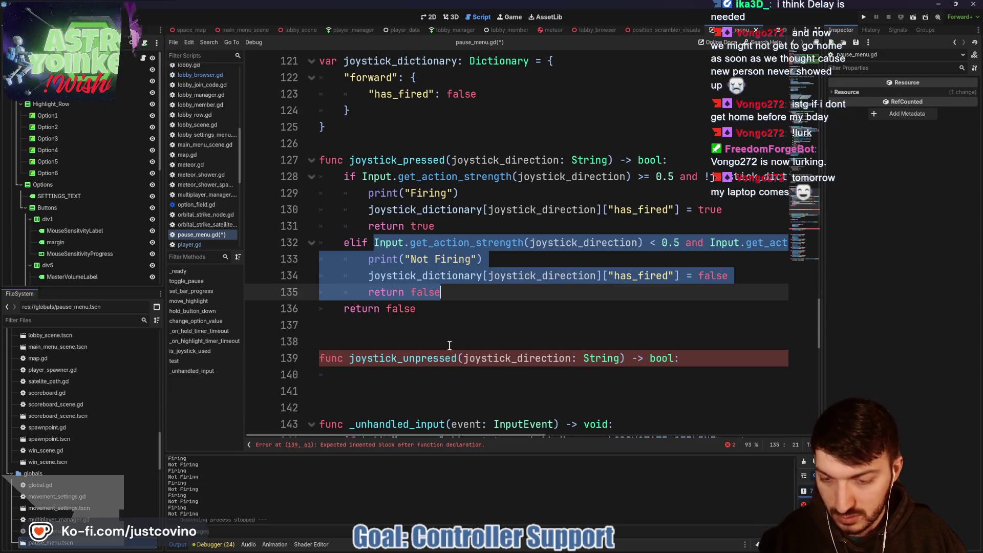
pyautogui.click(380, 376)
# Paste the not-firing block into joystick_unpressed and turn its strength check into an if
pyautogui.hotkey('ctrl', 'v')
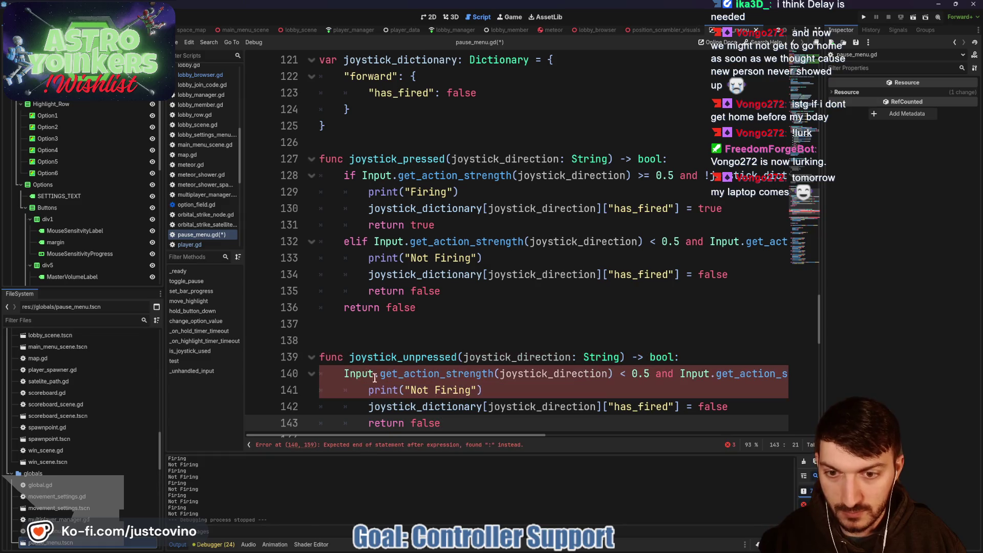
pyautogui.click(344, 374)
pyautogui.write('if')
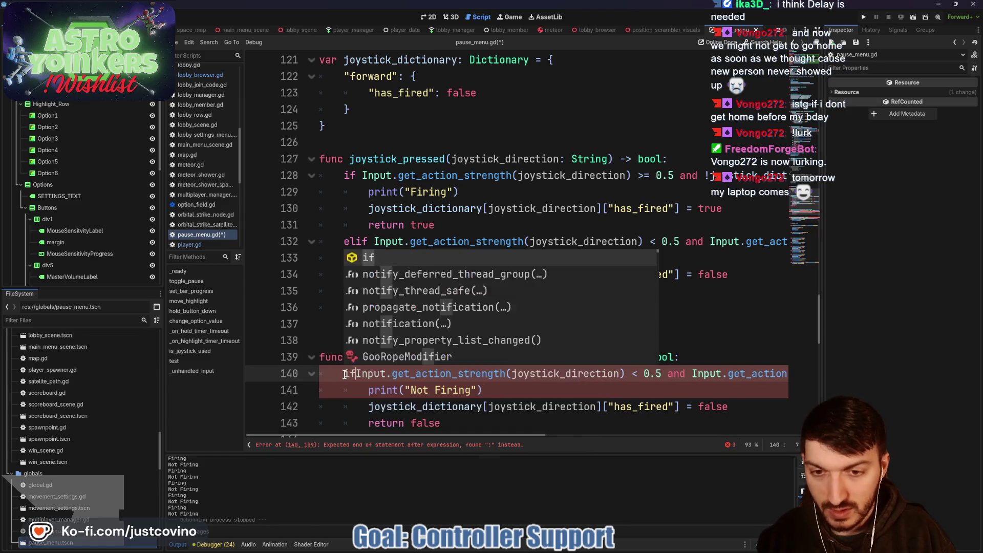
pyautogui.scroll(-2, 512, 379)
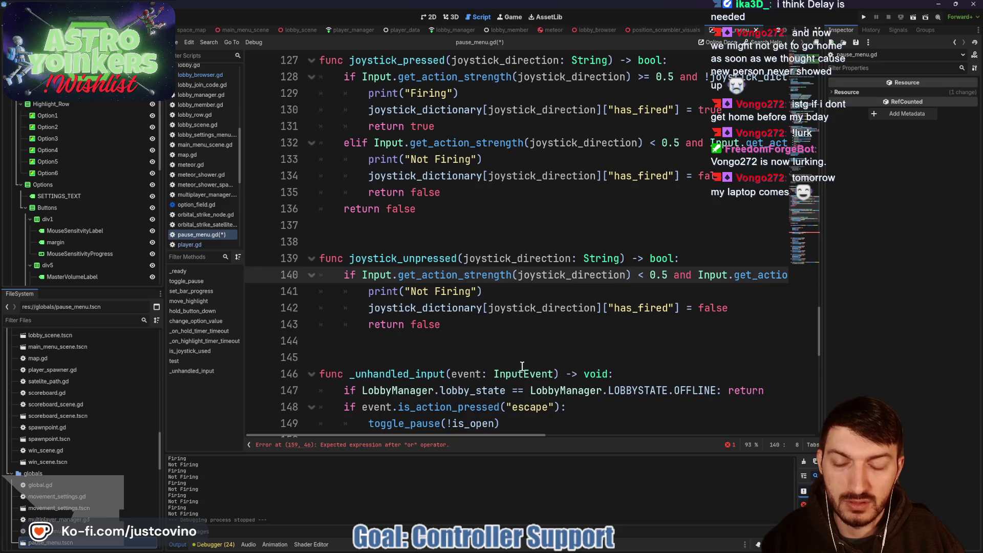
pyautogui.click(492, 331)
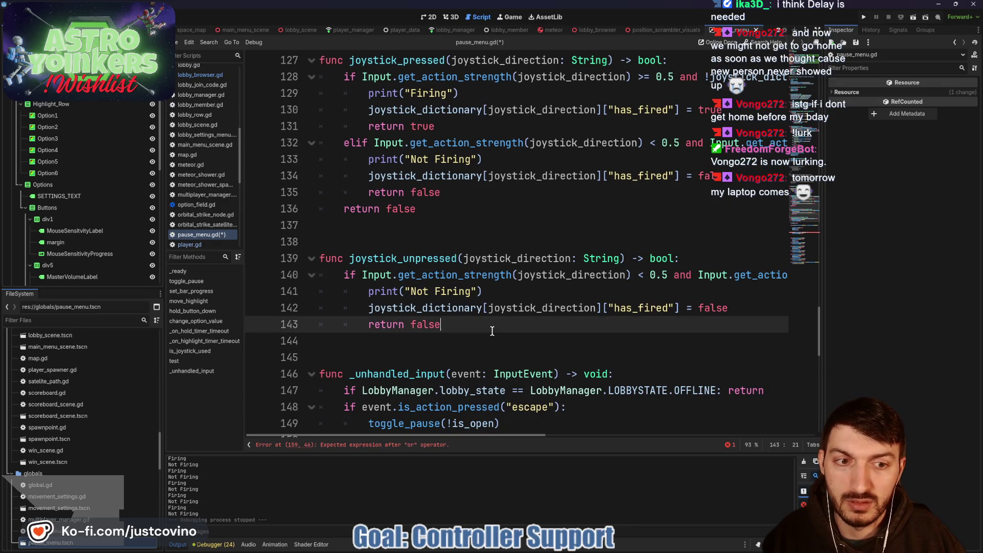
pyautogui.scroll(1, 496, 333)
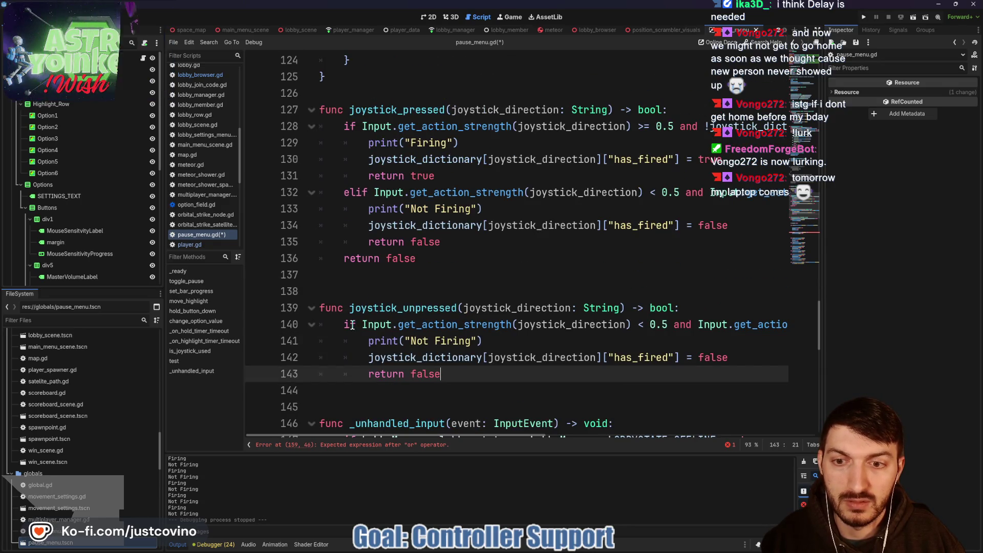
pyautogui.hscroll(1, 517, 342)
pyautogui.hscroll(15, 522, 343)
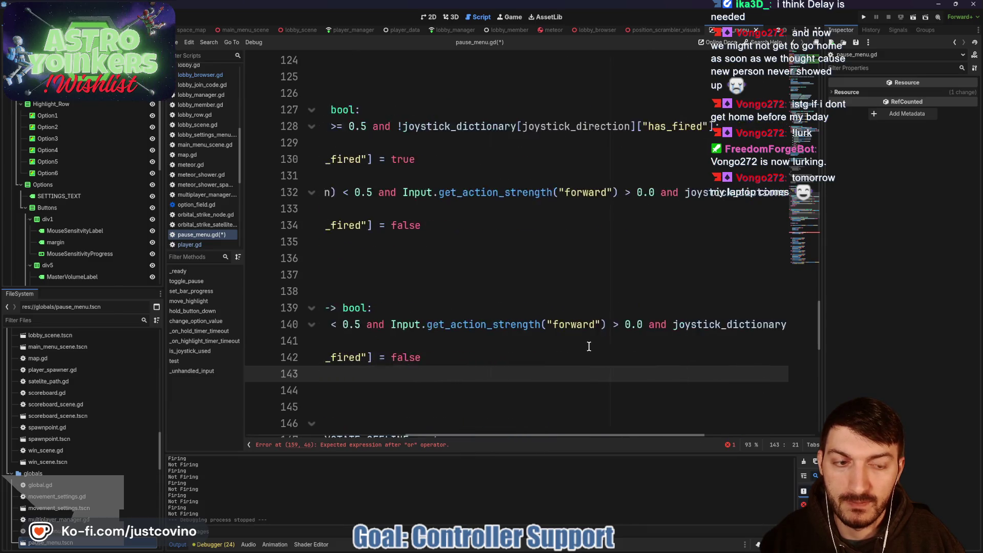
pyautogui.hscroll(-12, 583, 343)
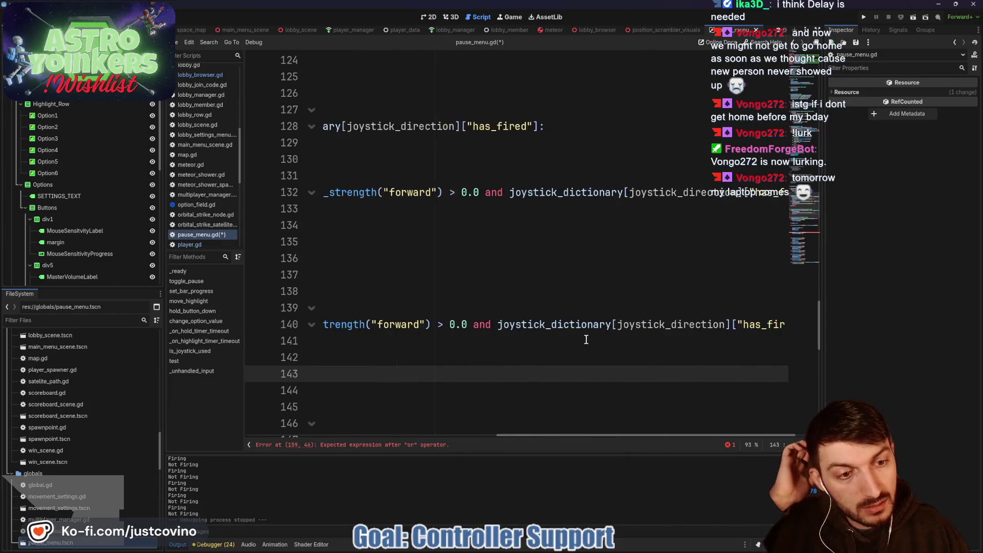
pyautogui.hscroll(-9, 577, 340)
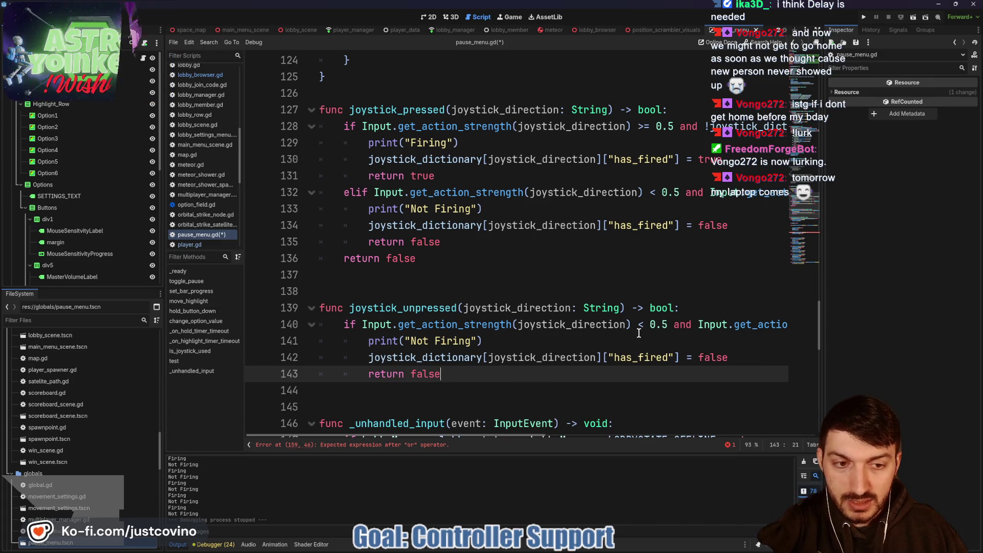
pyautogui.hscroll(4, 593, 345)
pyautogui.hscroll(2, 593, 345)
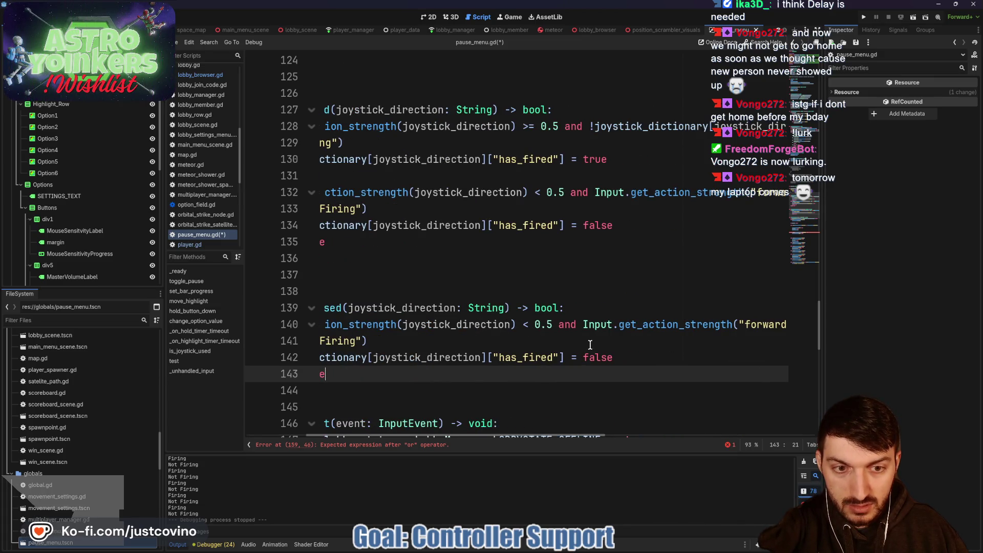
pyautogui.hscroll(6, 589, 344)
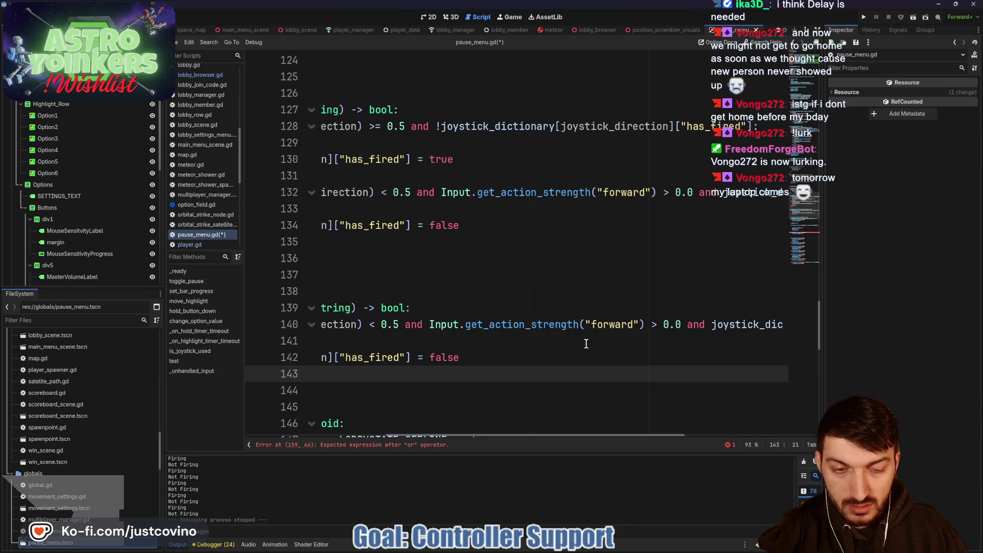
pyautogui.hscroll(7, 586, 343)
pyautogui.hscroll(3, 585, 342)
pyautogui.hscroll(-18, 583, 340)
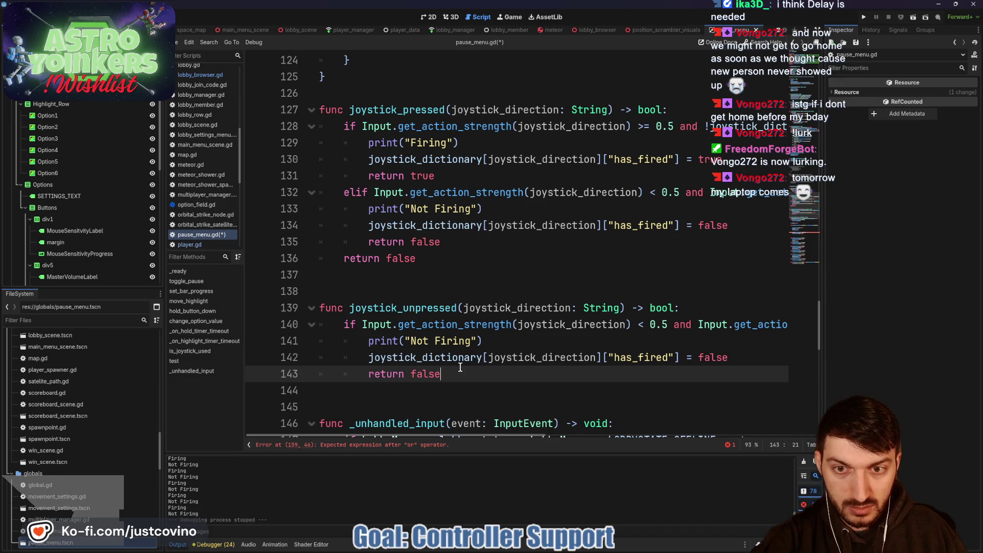
# Change the branch's return to true and add a default return false below it
pyautogui.press('BackSpace')
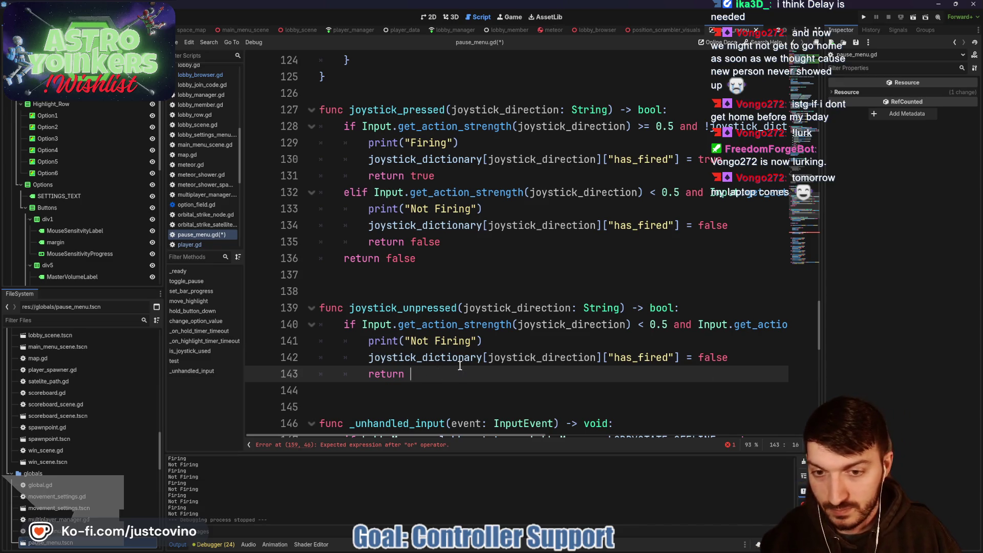
pyautogui.write('true')
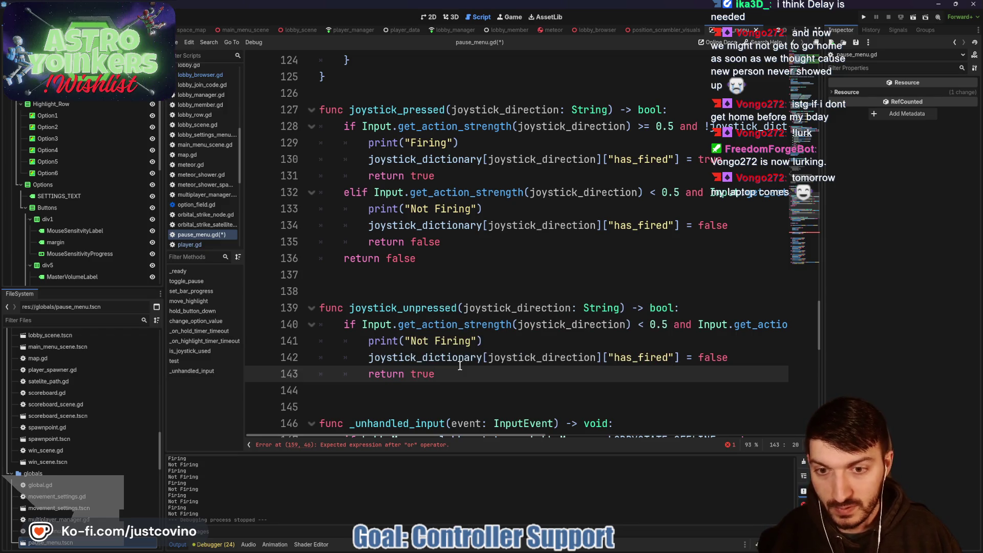
pyautogui.press('Down')
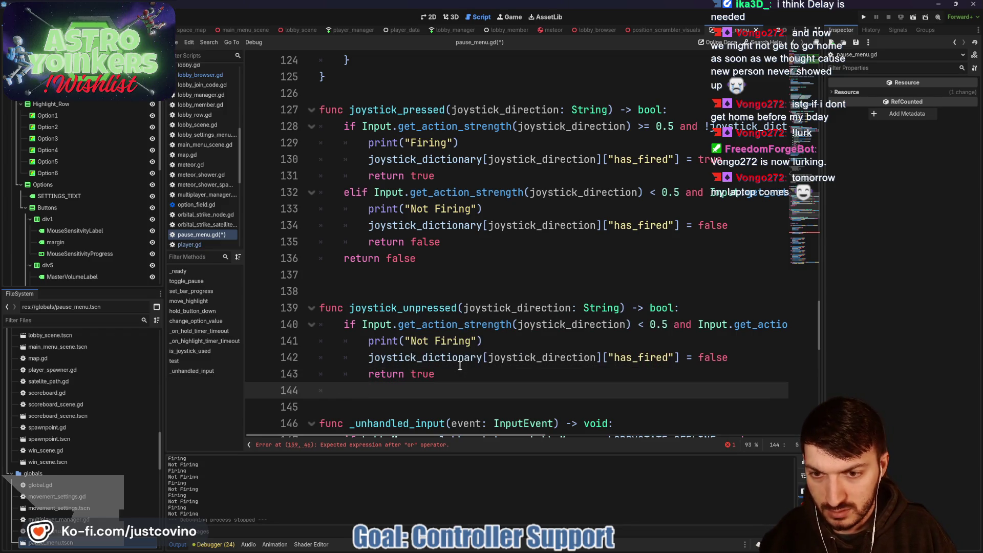
pyautogui.write('return false')
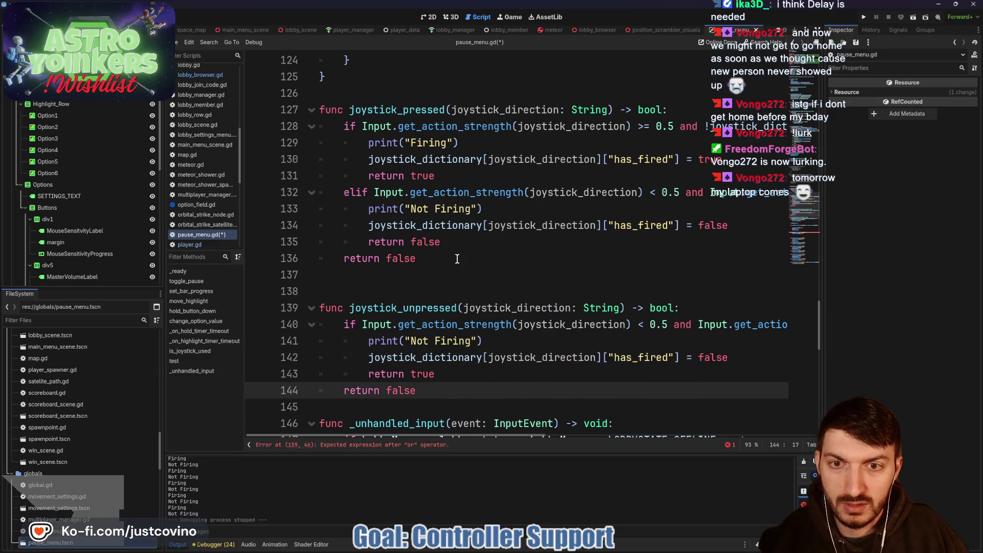
# Delete the below-0.5 Not Firing elif branch from joystick_pressed
pyautogui.moveTo(455, 244); pyautogui.dragTo(308, 192)
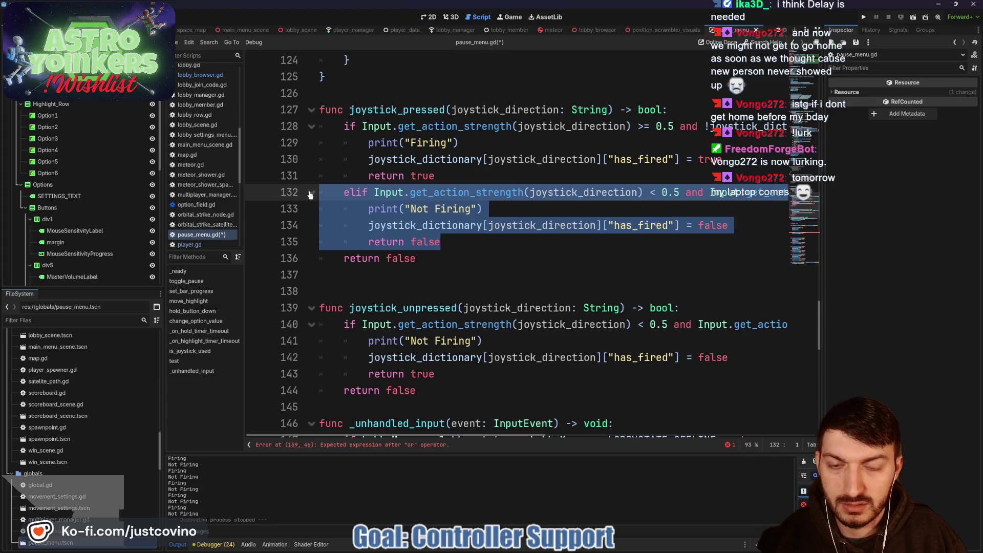
pyautogui.press('BackSpace')
pyautogui.press('BackSpace')
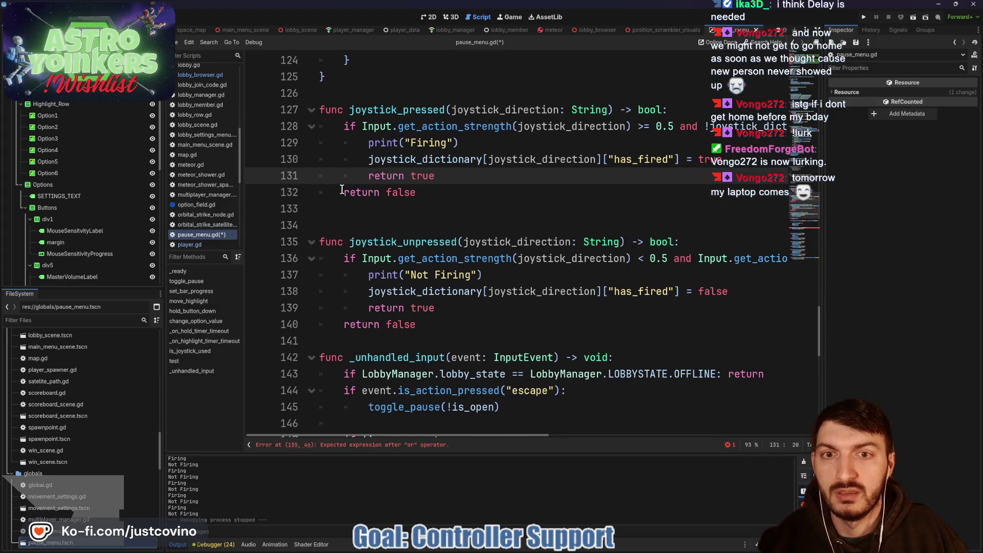
pyautogui.hscroll(3, 491, 159)
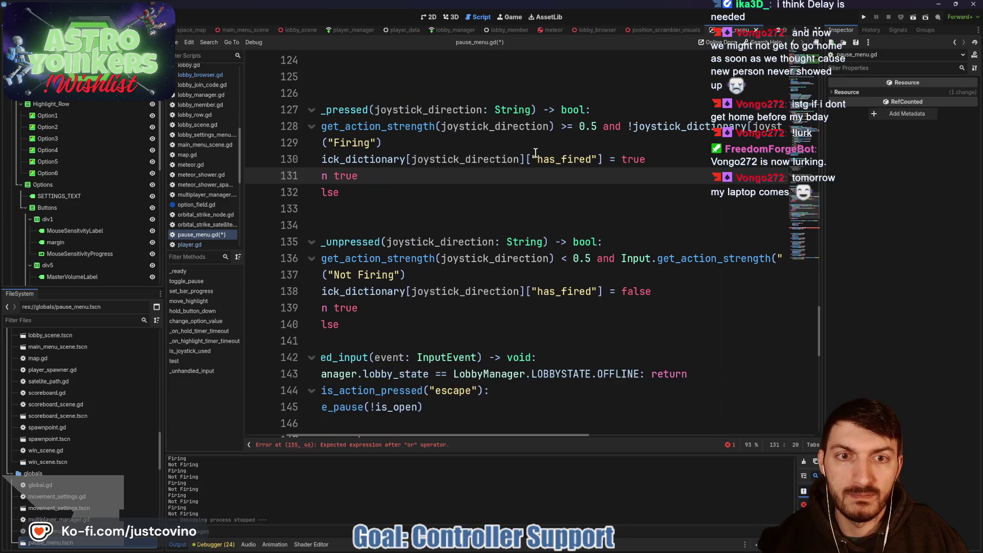
pyautogui.hscroll(-3, 540, 153)
pyautogui.scroll(-2, 526, 161)
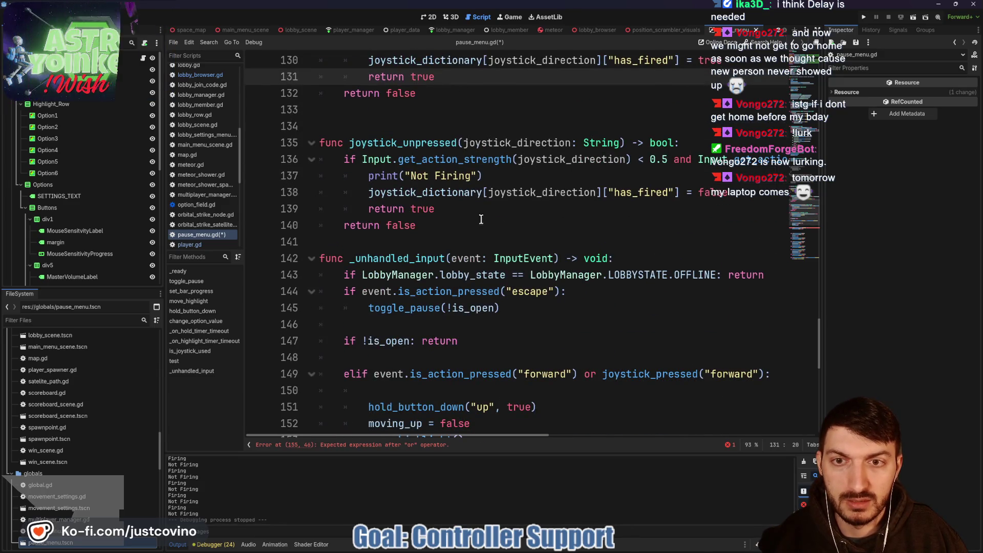
# Add a blank line after joystick_unpressed, before _unhandled_input
pyautogui.click(408, 235)
pyautogui.press('Return')
pyautogui.scroll(1, 408, 236)
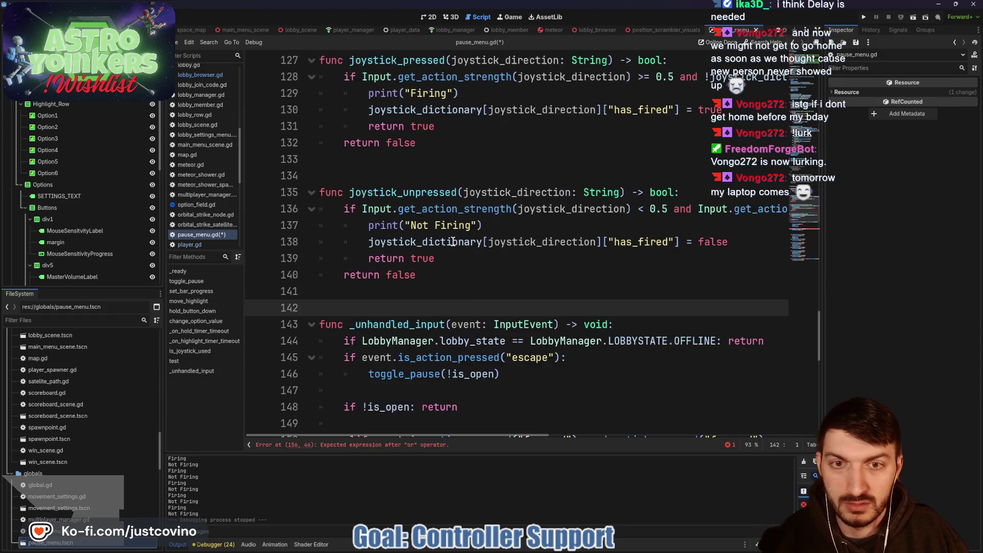
pyautogui.scroll(-2, 497, 258)
pyautogui.scroll(-2, 609, 340)
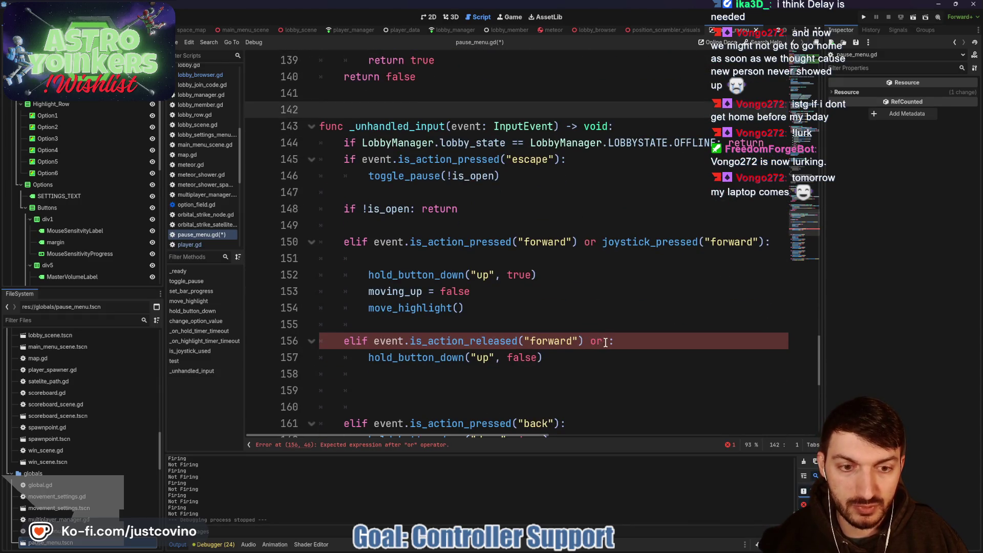
# Append joystick_unpressed("forward") after the 'or' in the forward-release condition on line 156
pyautogui.click(640, 338)
pyautogui.write('joystick')
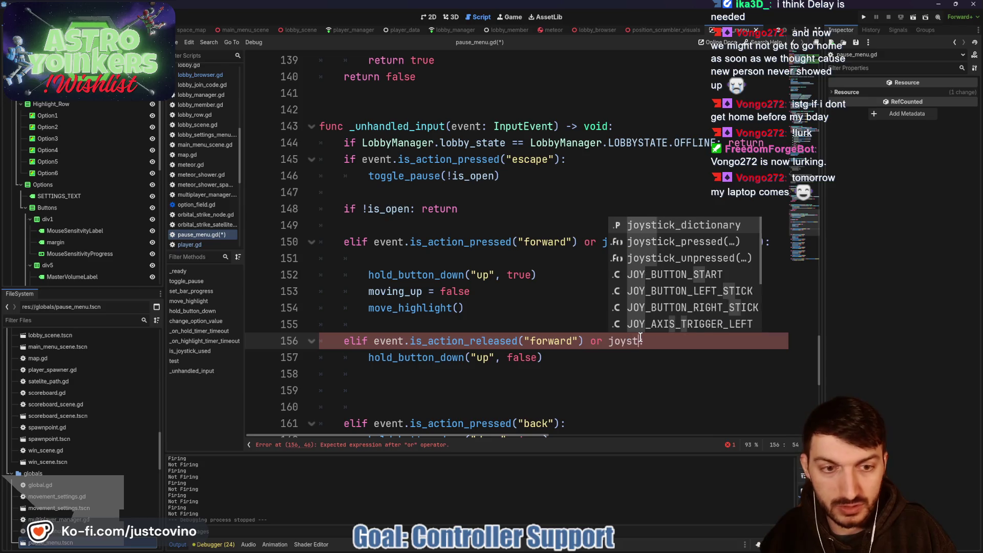
pyautogui.press('Down')
pyautogui.press('Down')
pyautogui.press('Return')
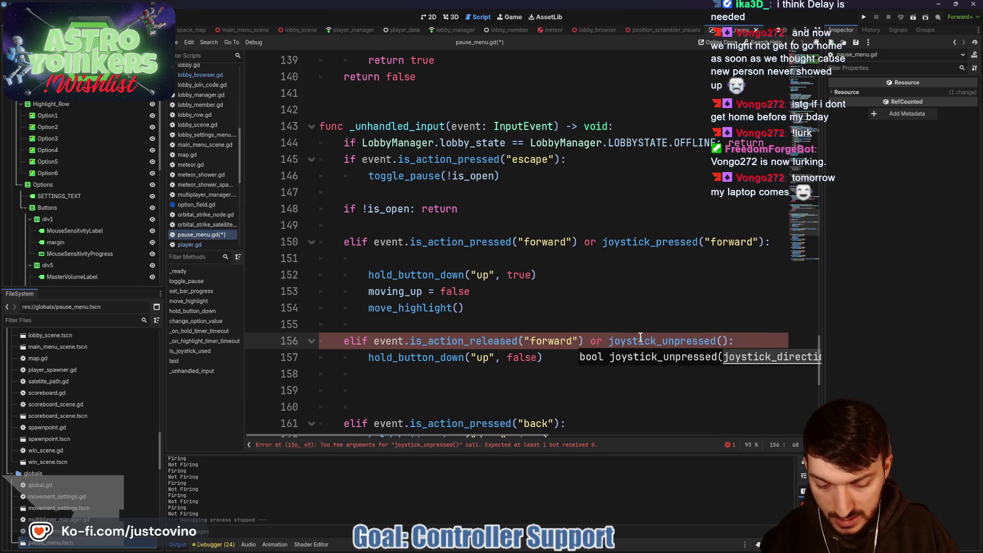
pyautogui.write('"forward')
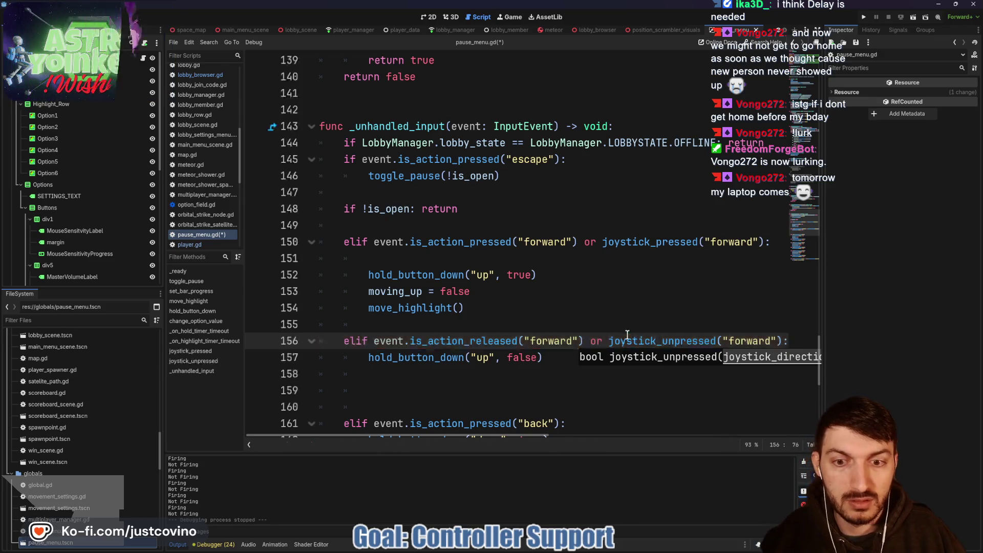
pyautogui.click(579, 322)
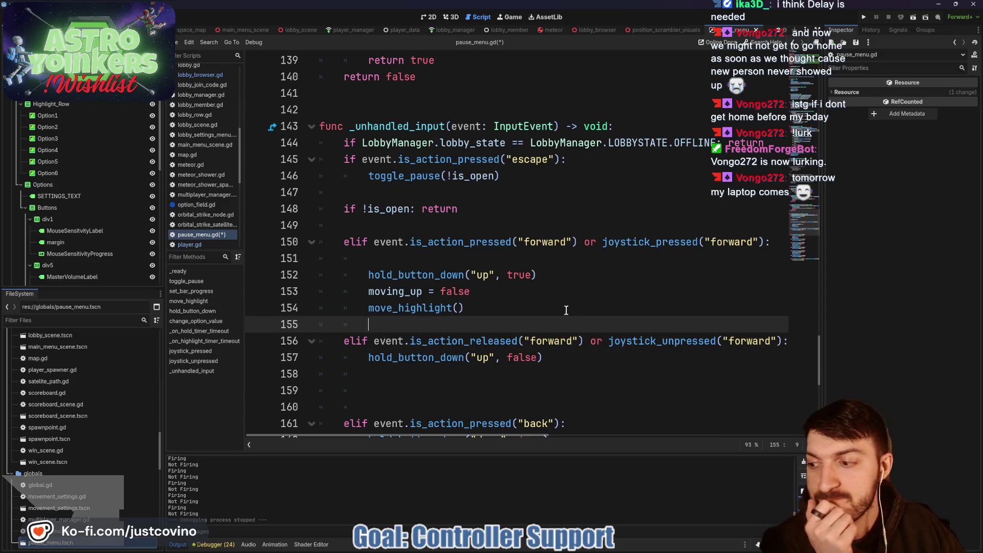
pyautogui.scroll(2, 567, 310)
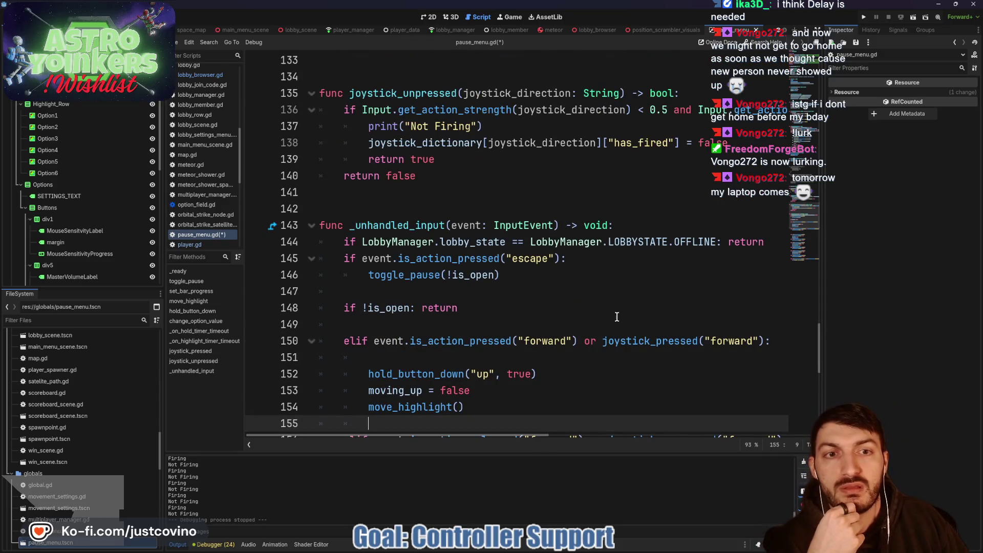
pyautogui.scroll(-1, 609, 317)
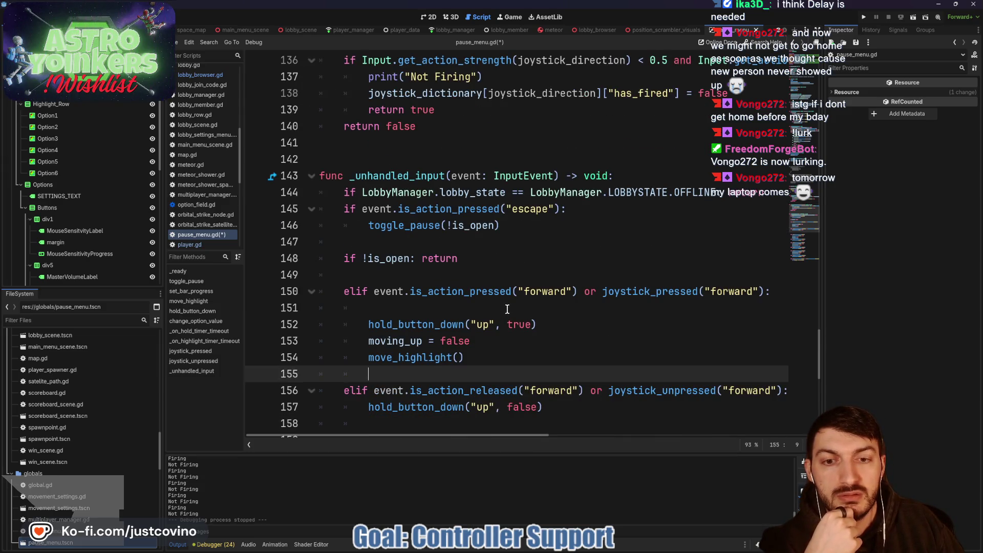
pyautogui.scroll(1, 557, 313)
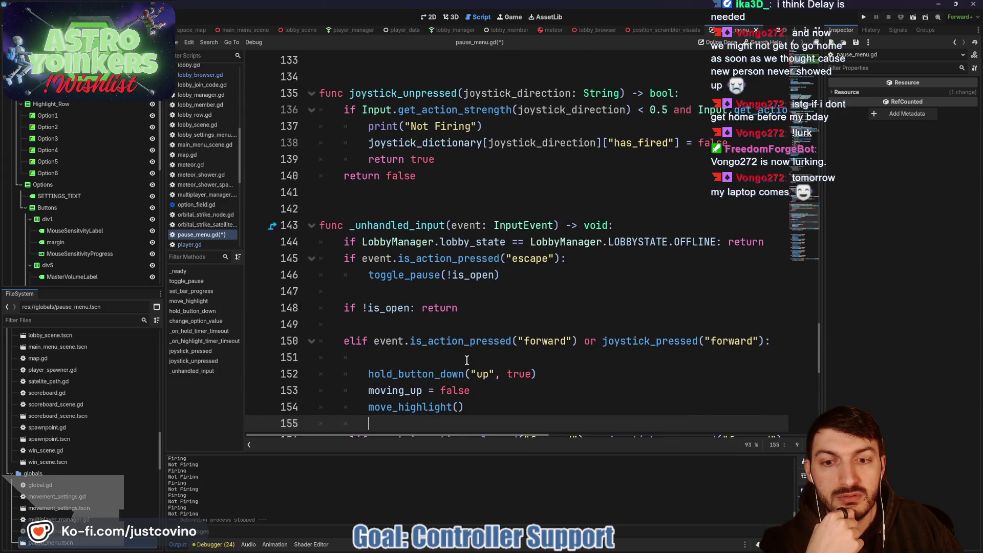
pyautogui.click(508, 356)
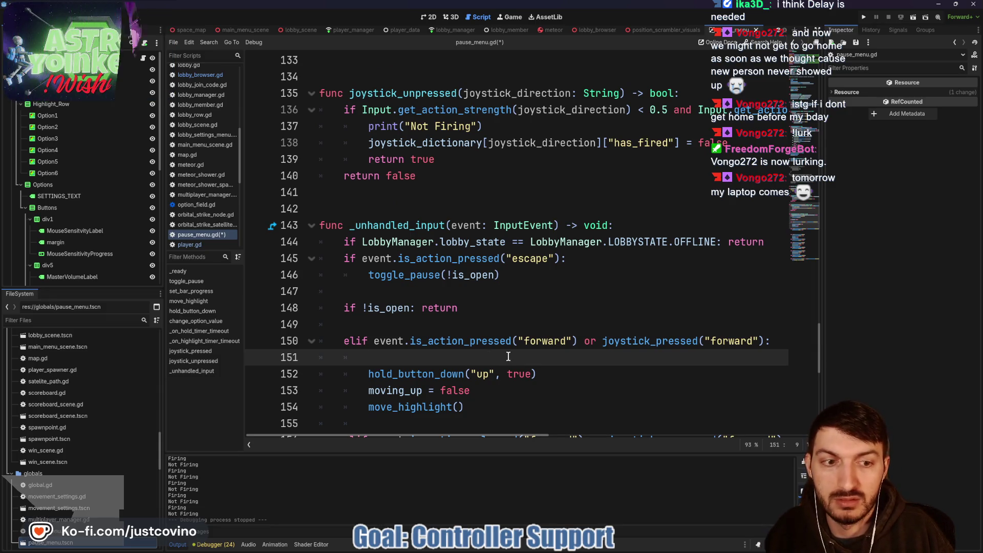
# Start line 151 with an if on the copied has_fired lookup followed by return
pyautogui.write('if')
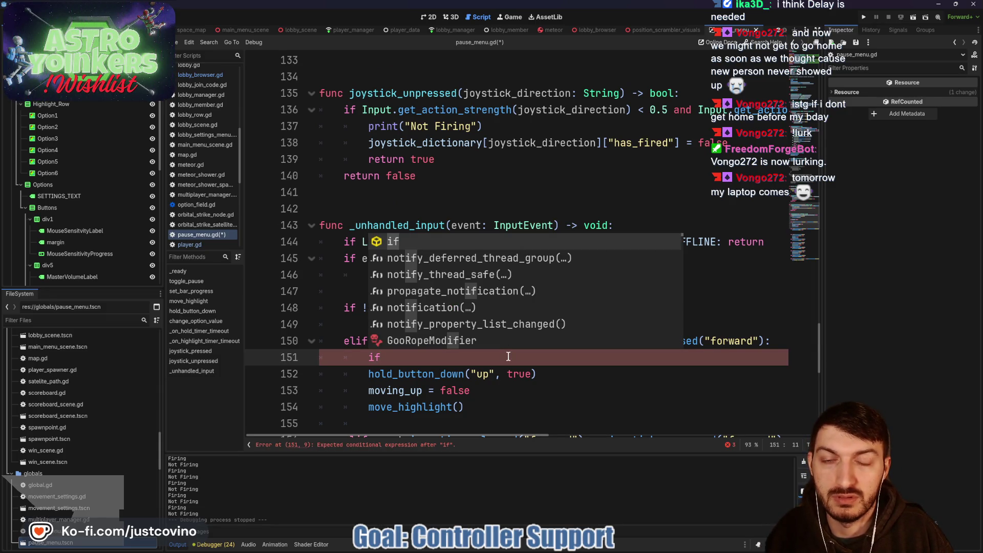
pyautogui.moveTo(677, 144); pyautogui.dragTo(369, 144)
pyautogui.hotkey('ctrl', 'c')
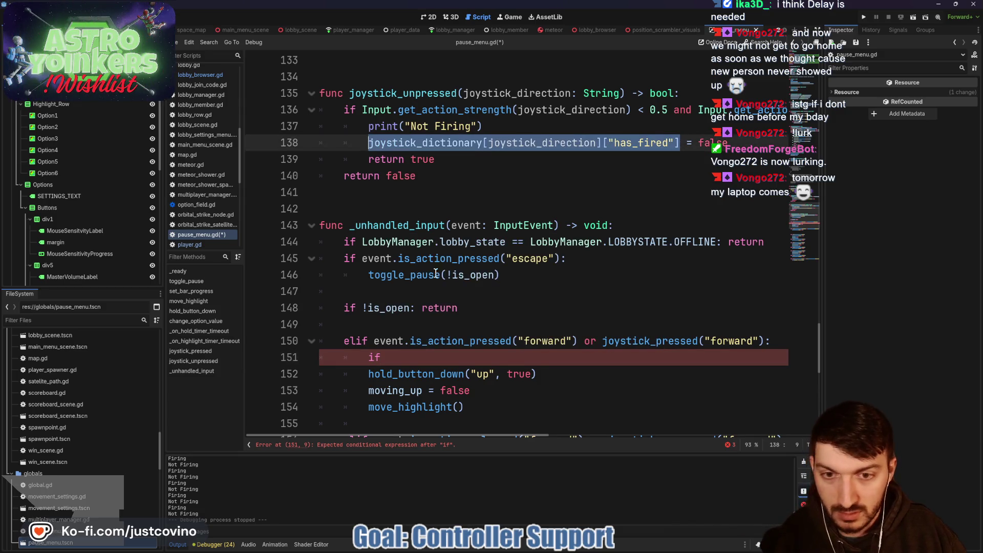
pyautogui.click(472, 340)
pyautogui.click(404, 357)
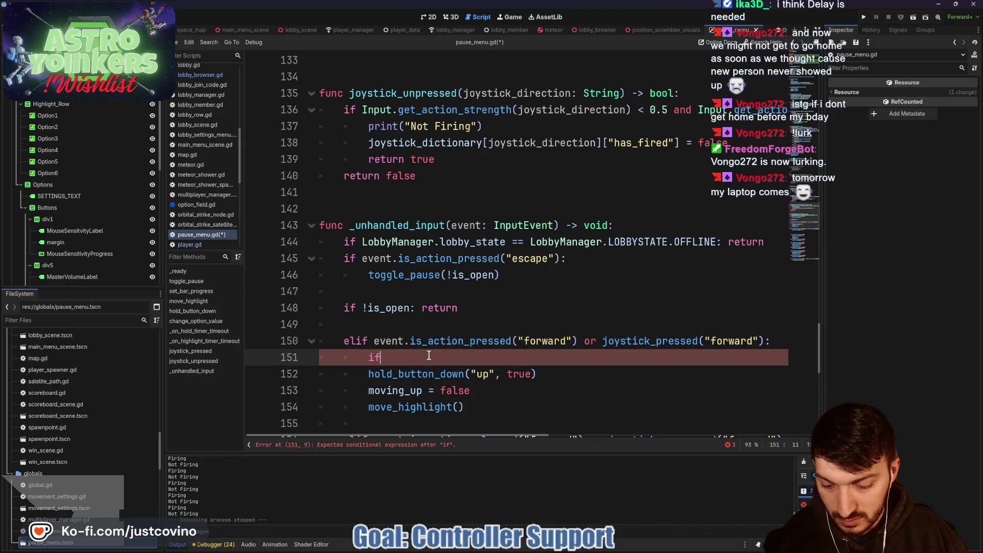
pyautogui.hotkey('ctrl', 'v')
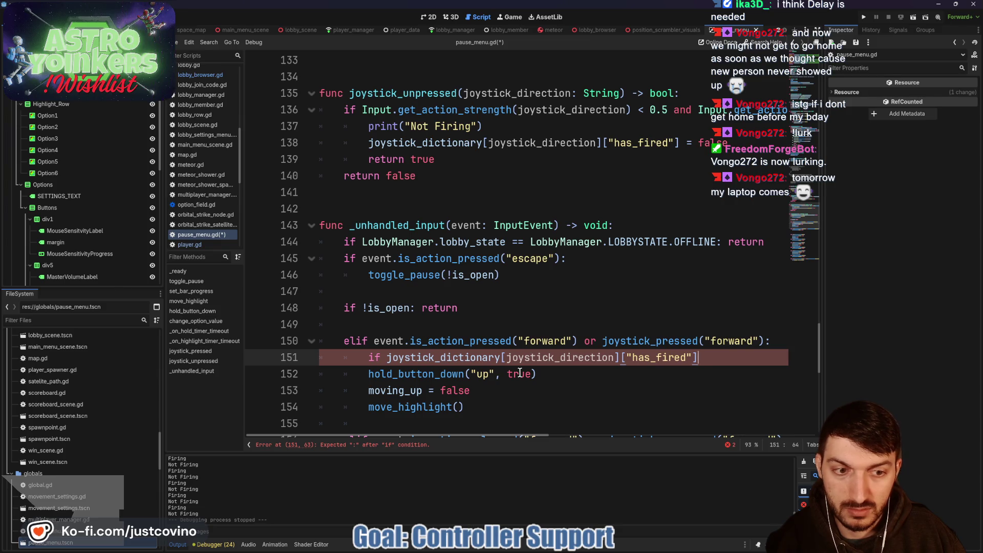
pyautogui.write(': return')
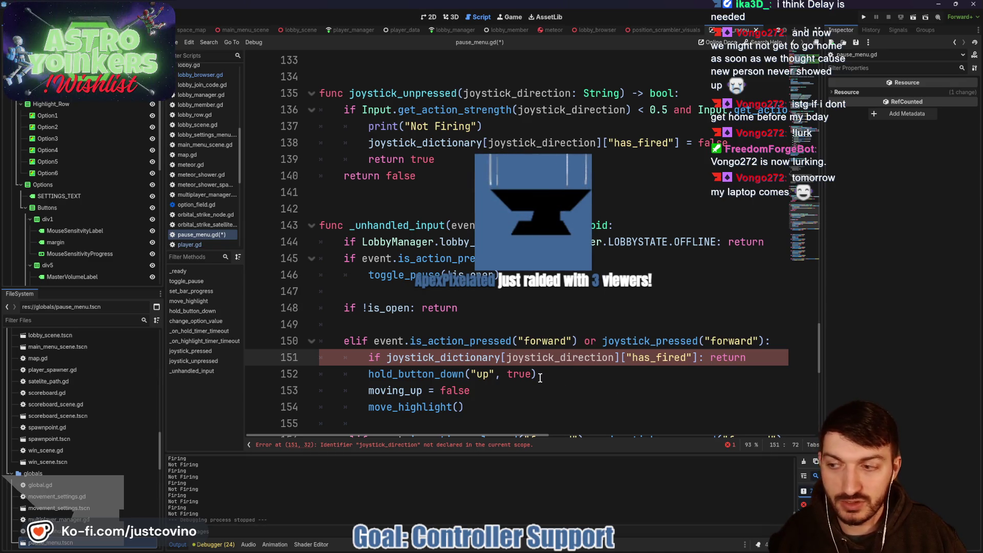
# Replace the joystick_direction index with "forward" and save pause_menu.gd
pyautogui.scroll(-1, 572, 375)
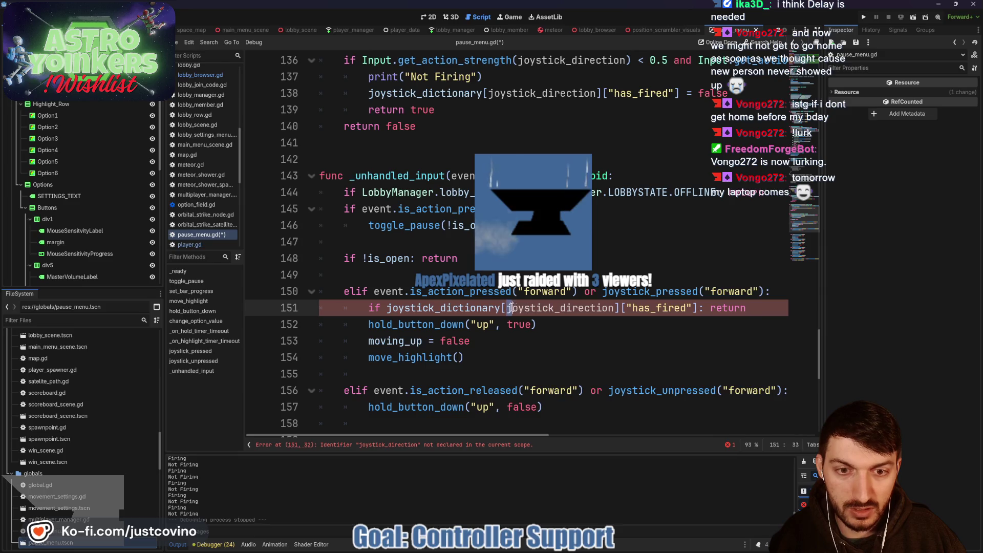
pyautogui.doubleClick(534, 309)
pyautogui.press('BackSpace')
pyautogui.write('"forward')
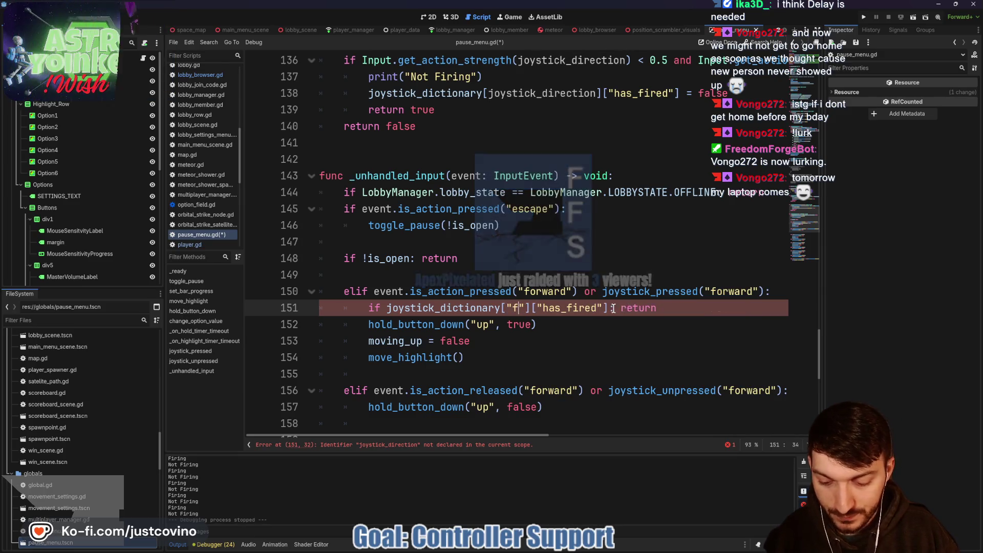
pyautogui.click(615, 336)
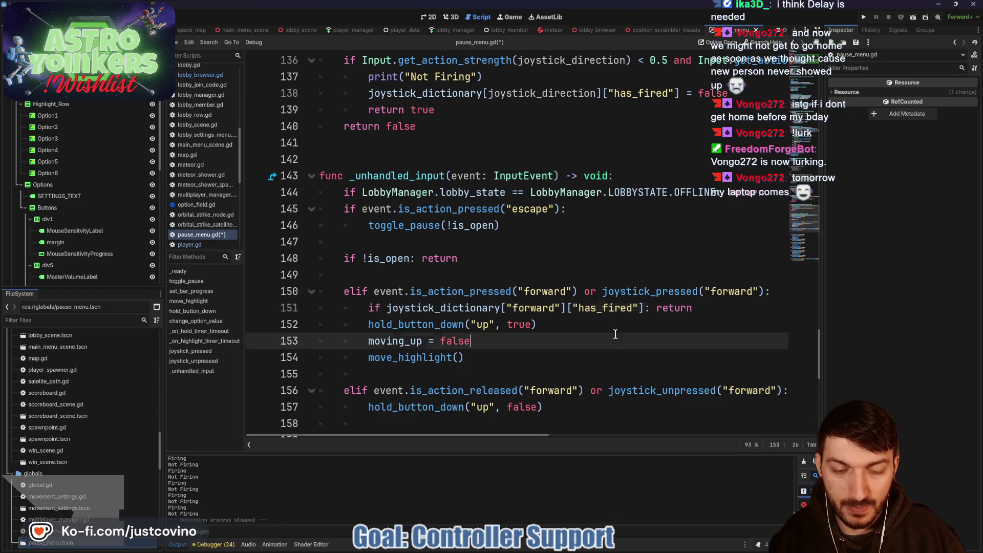
pyautogui.hotkey('ctrl', 's')
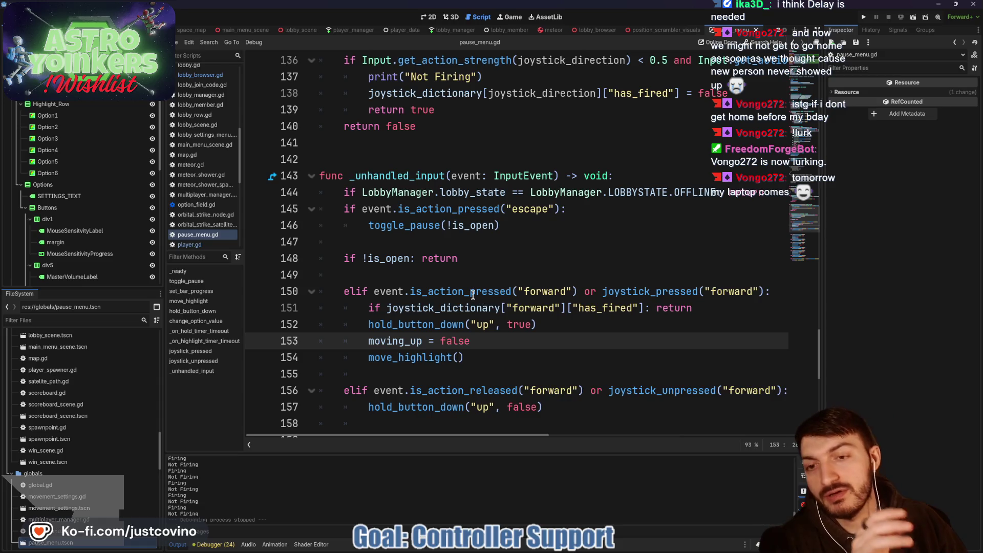
pyautogui.moveTo(442, 284)
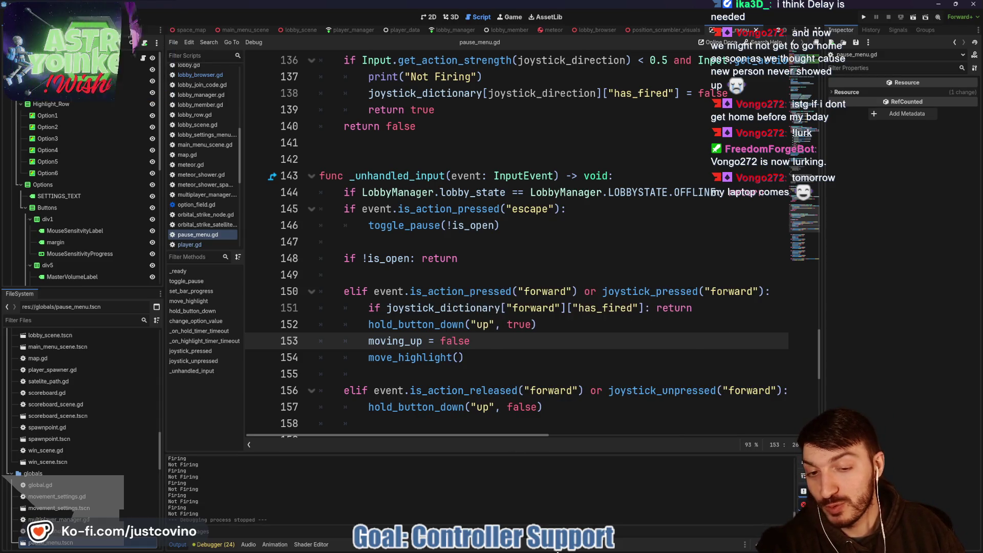
pyautogui.click(580, 550)
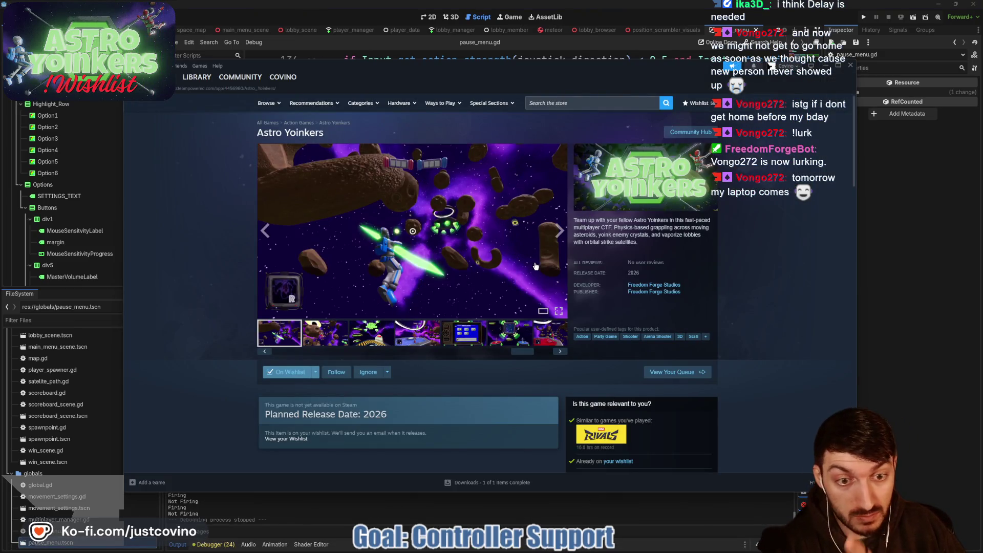
pyautogui.hotkey('alt', 'Tab')
pyautogui.click(580, 328)
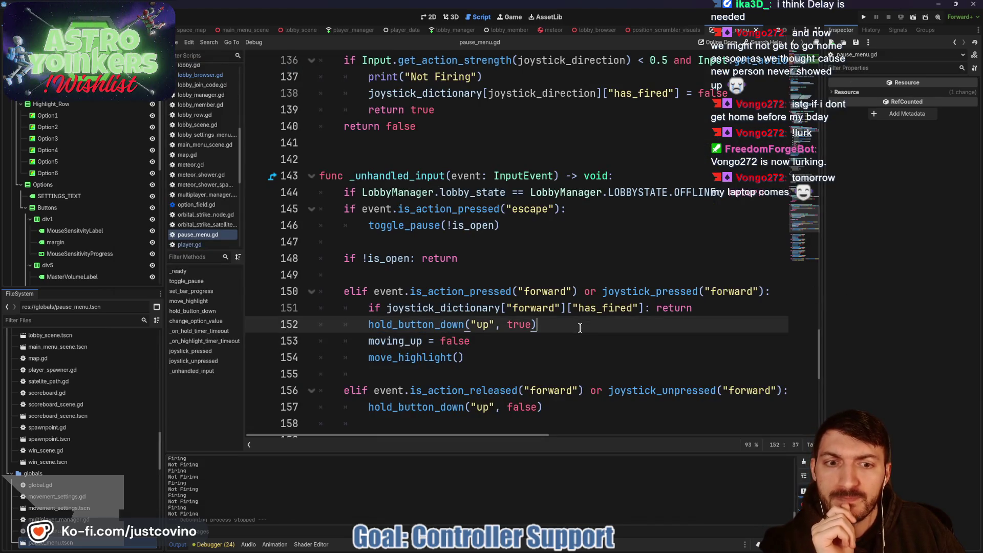
# Insert a blank line at the top of the forward-released branch
pyautogui.scroll(-1, 558, 307)
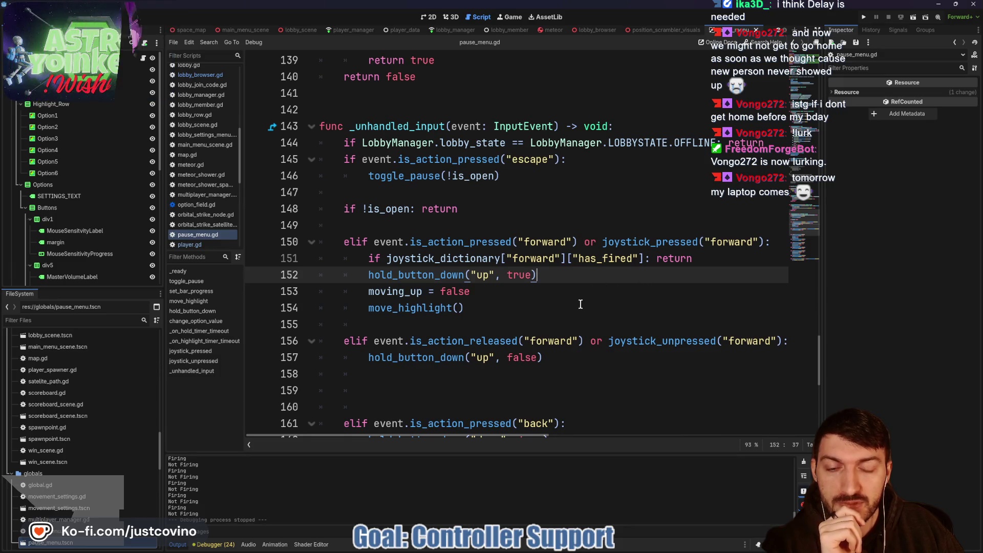
pyautogui.scroll(-1, 580, 304)
pyautogui.click(365, 309)
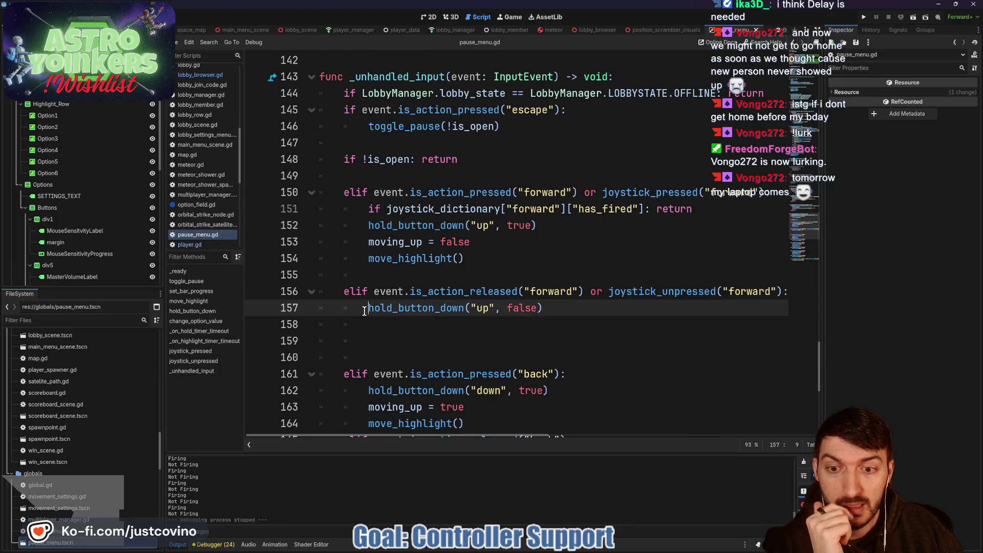
pyautogui.press('Return')
pyautogui.press('Up')
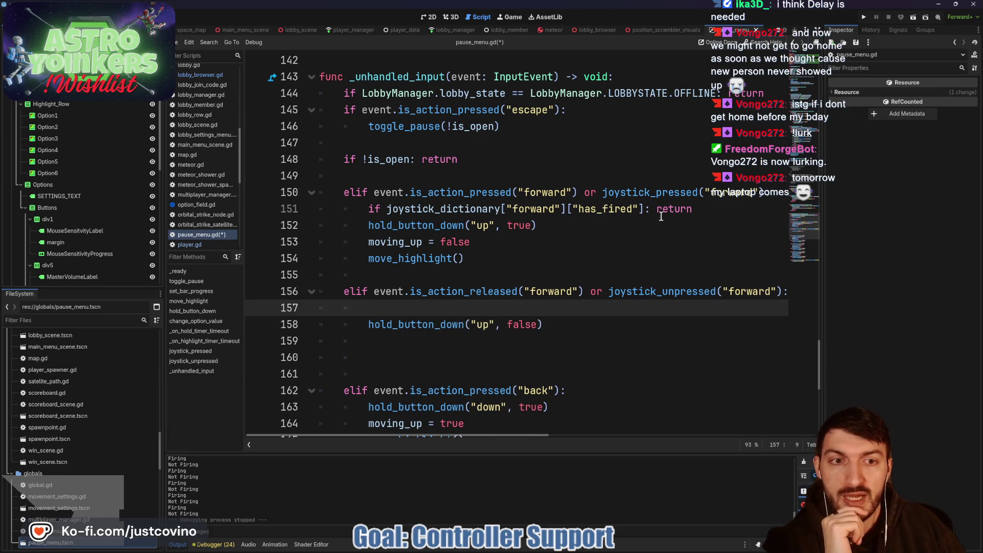
# Paste the has_fired guard there, negate it with !, and save the script
pyautogui.moveTo(643, 210); pyautogui.dragTo(368, 209)
pyautogui.moveTo(692, 209); pyautogui.dragTo(345, 211)
pyautogui.hotkey('ctrl', 'c')
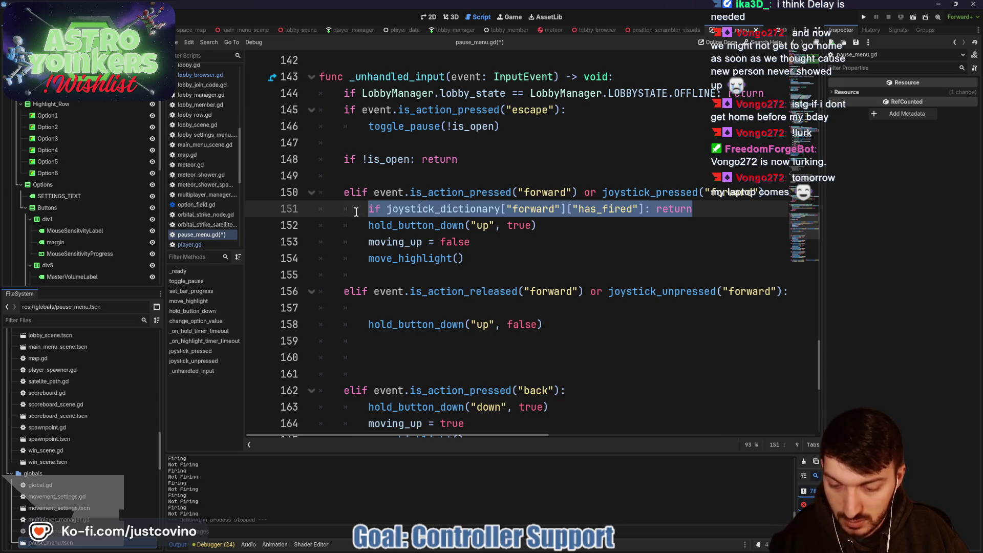
pyautogui.click(387, 305)
pyautogui.hotkey('ctrl', 'v')
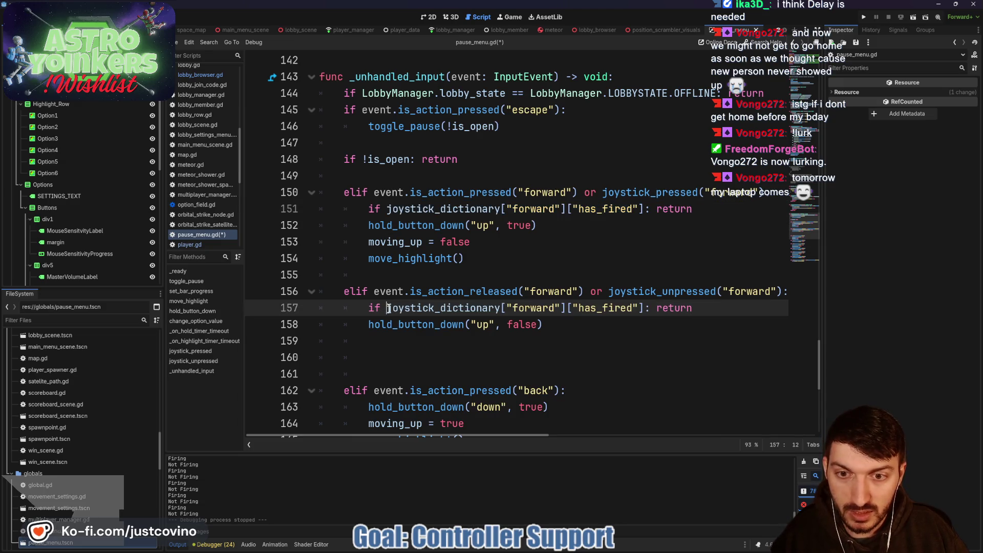
pyautogui.click(388, 307)
pyautogui.click(638, 309)
pyautogui.hotkey('ctrl', 's')
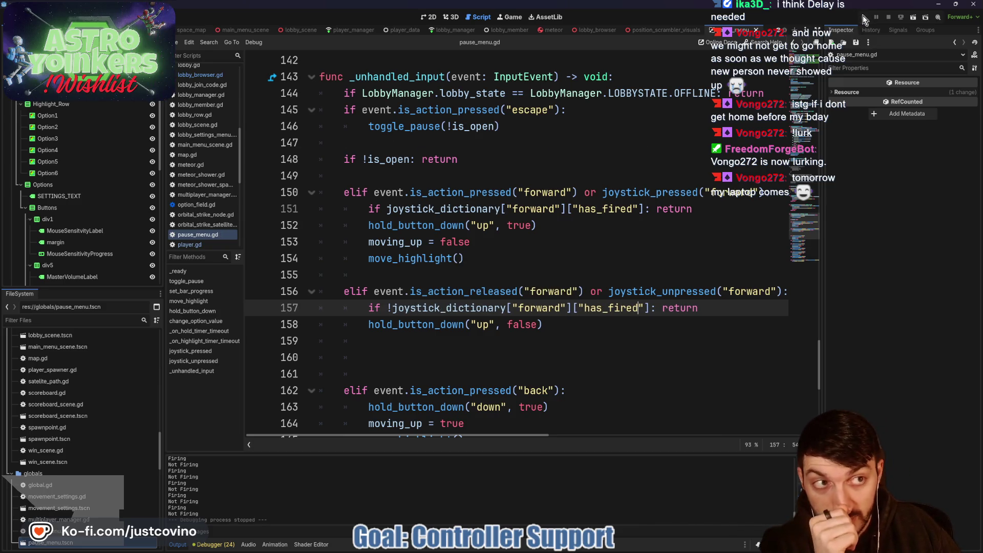
pyautogui.click(863, 17)
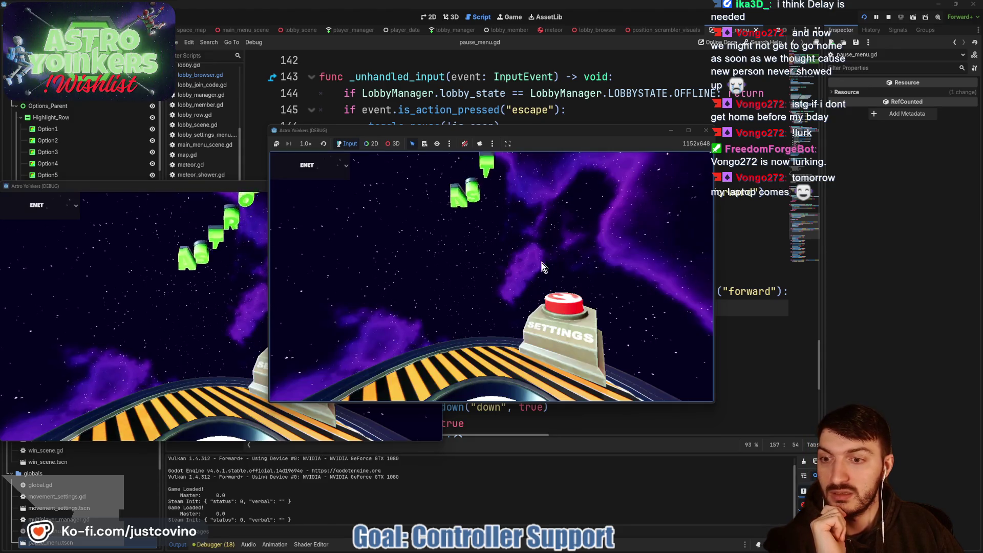
# Choose Host Lobby in the running game's main menu to reach the loading screen
pyautogui.click(353, 208)
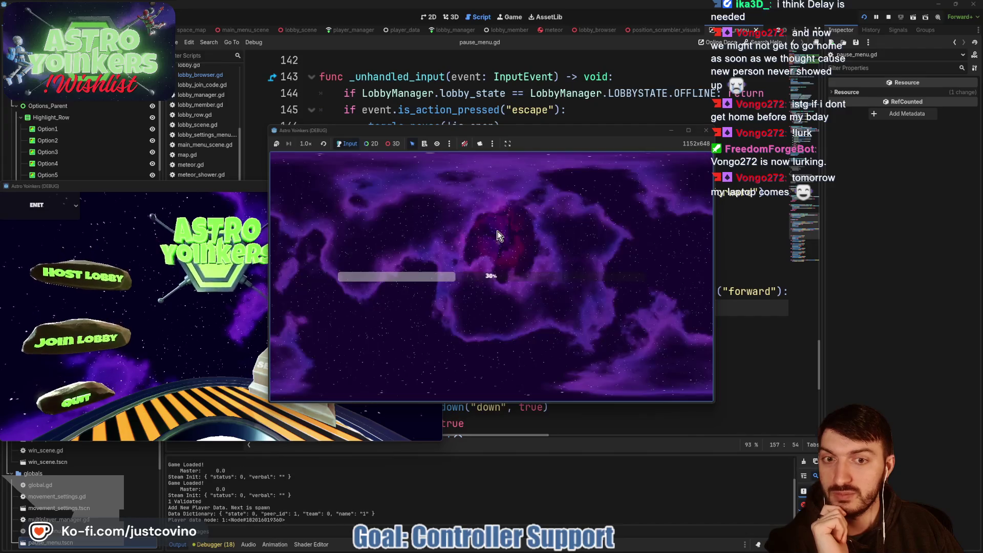
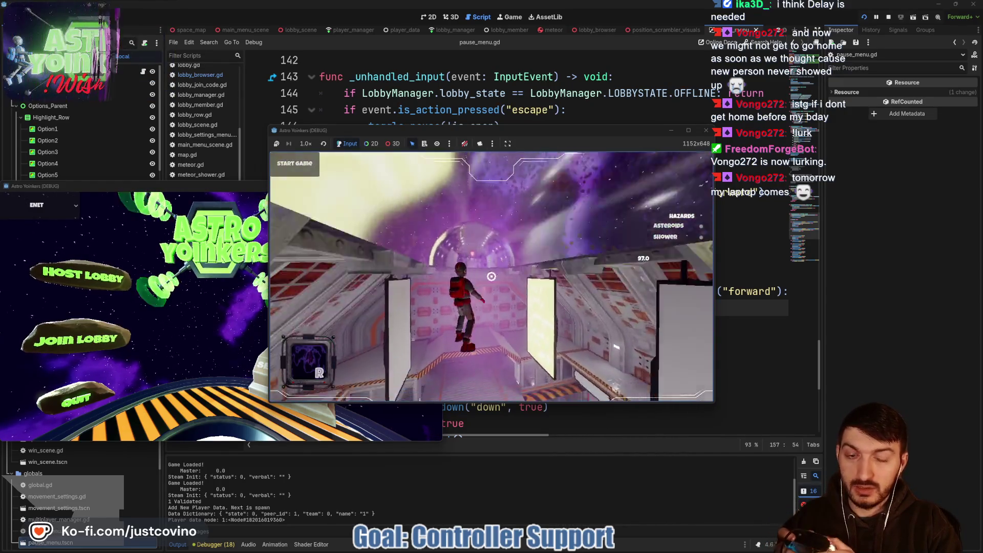
# Open the game's settings menu and step the joystick up and down through its rows
pyautogui.press('Escape')
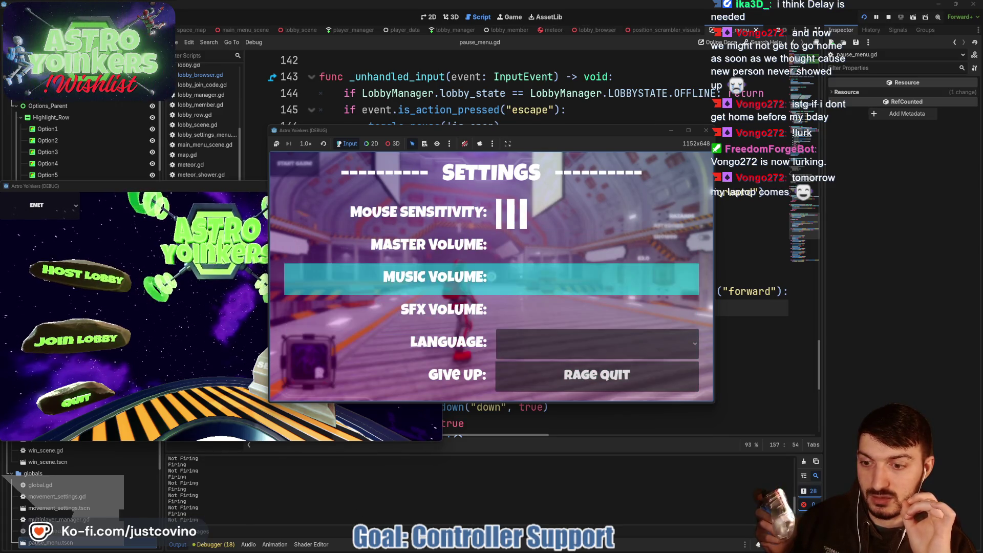
pyautogui.click(875, 20)
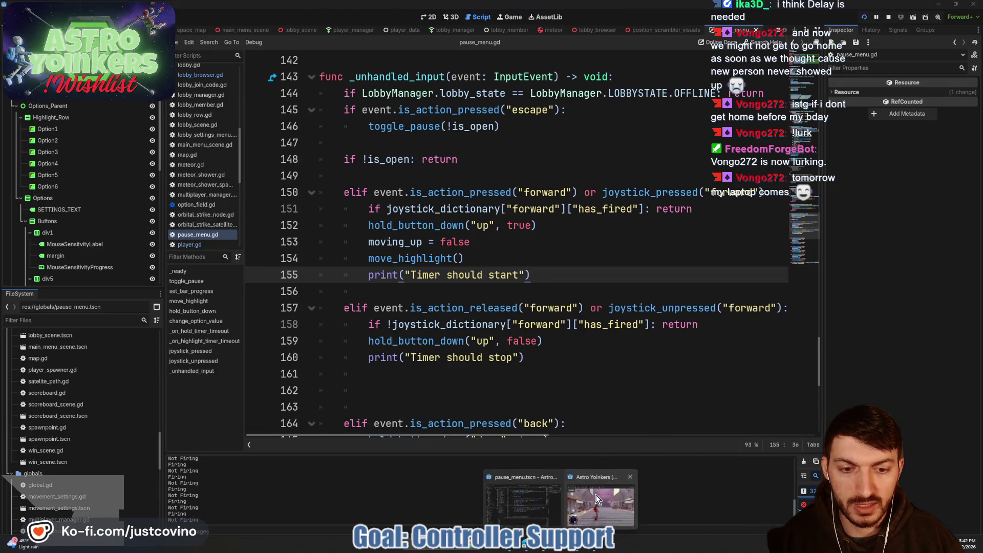
pyautogui.click(595, 495)
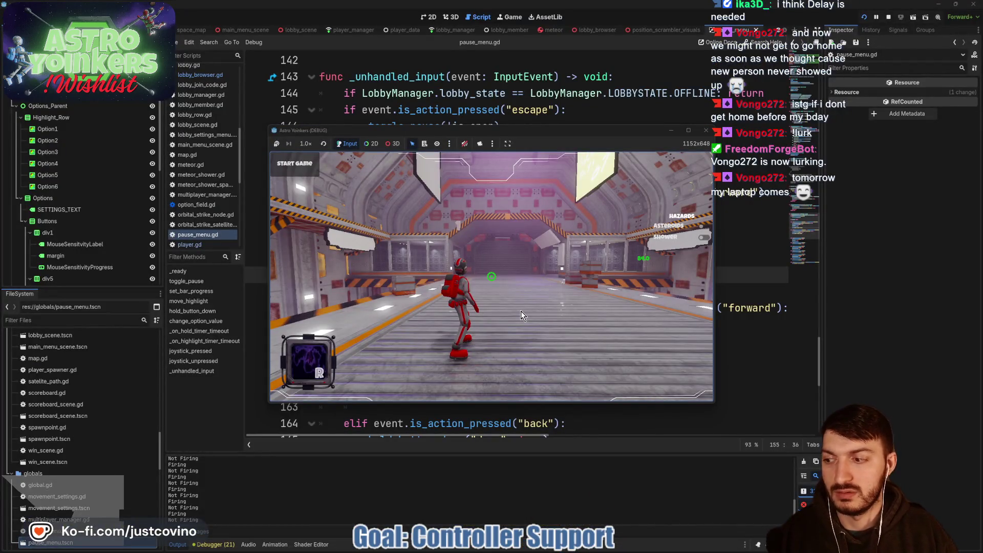
pyautogui.press('Escape')
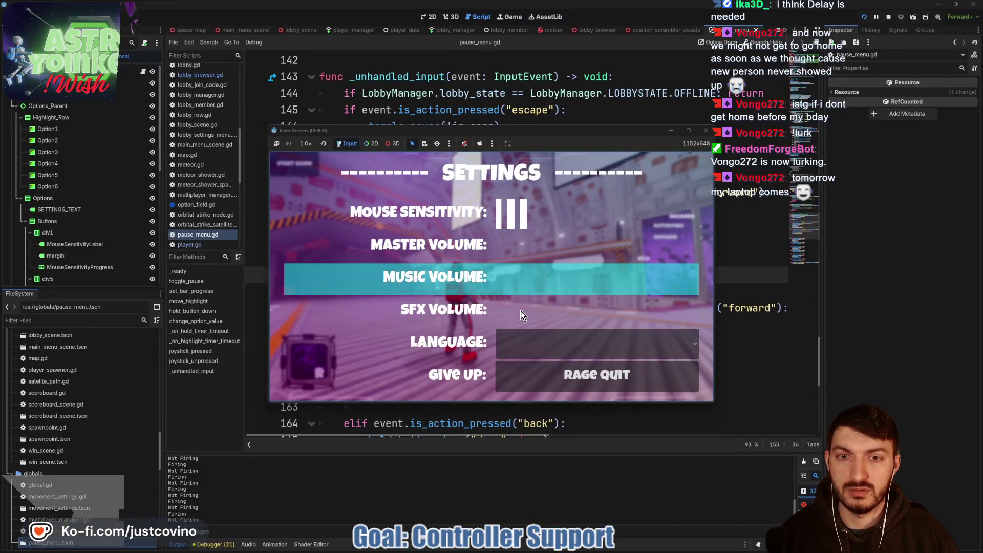
pyautogui.press('Up')
pyautogui.press('Up')
pyautogui.press('Up')
pyautogui.press('Up')
pyautogui.press('Up')
pyautogui.press('Down')
pyautogui.press('Up')
pyautogui.press('Up')
pyautogui.press('Up')
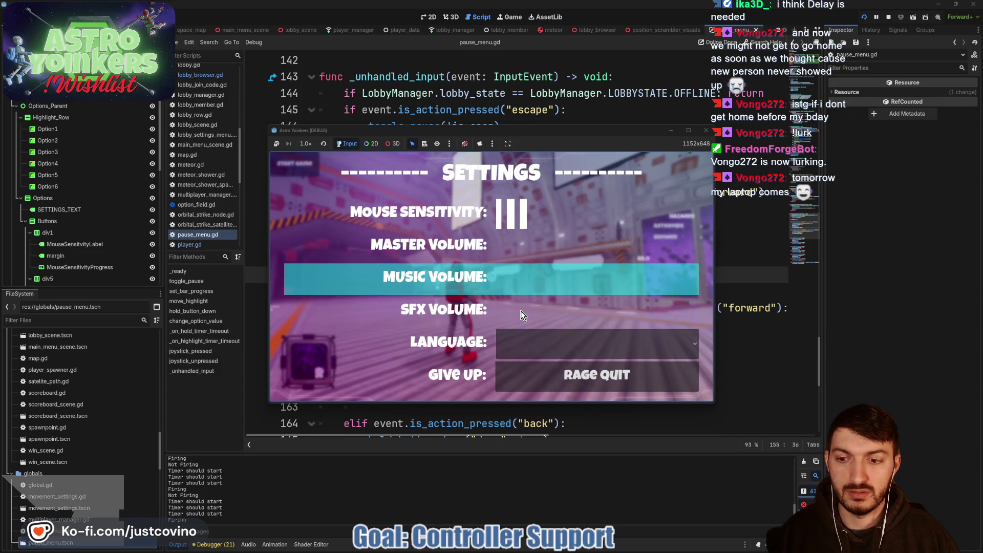
# Test holding the joystick up on the settings rows, then close the menu
pyautogui.press('Up')
pyautogui.press('Up')
pyautogui.press('Up')
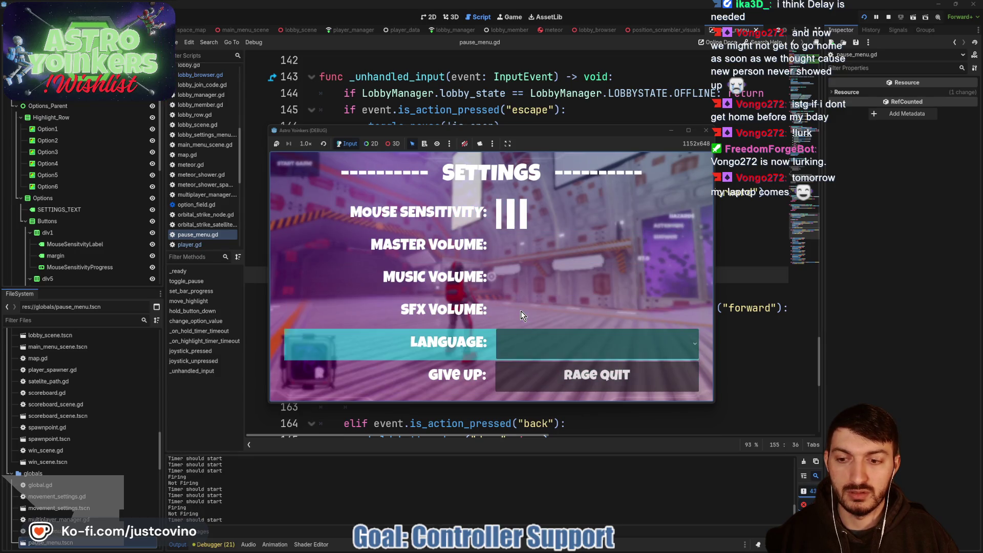
pyautogui.press('Up')
pyautogui.press('Up')
pyautogui.press('Up')
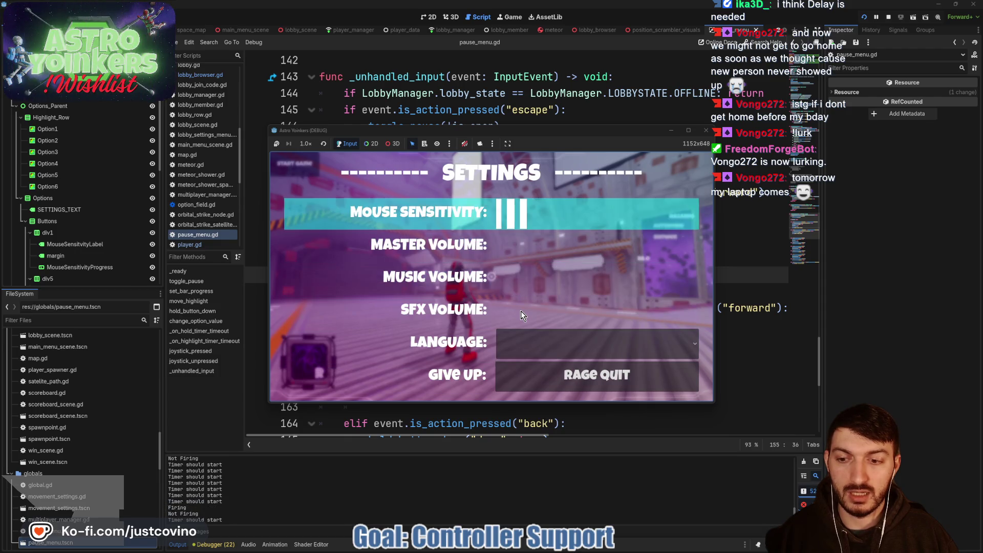
pyautogui.press('Up')
pyautogui.press('Up')
pyautogui.press('Up')
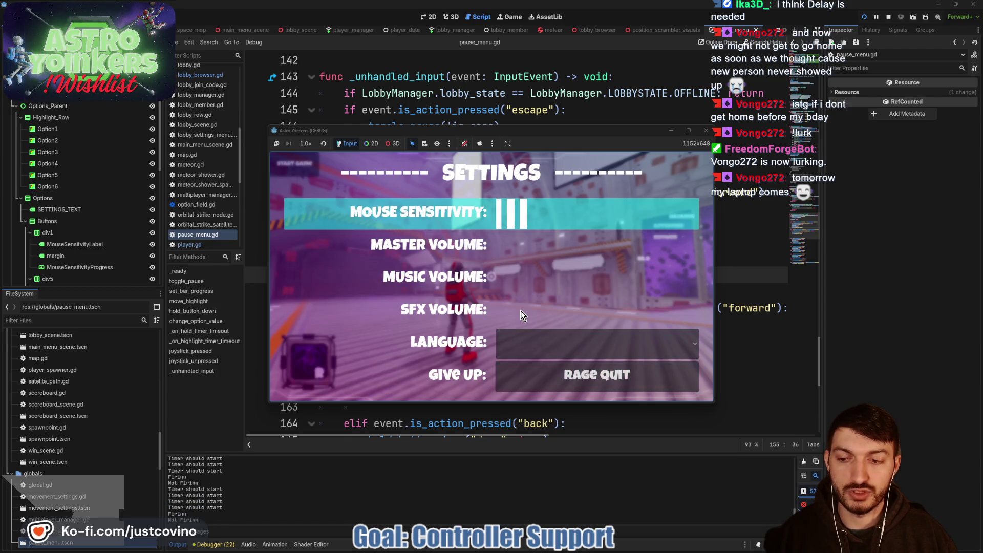
pyautogui.press('Up')
pyautogui.press('Up')
pyautogui.press('Up')
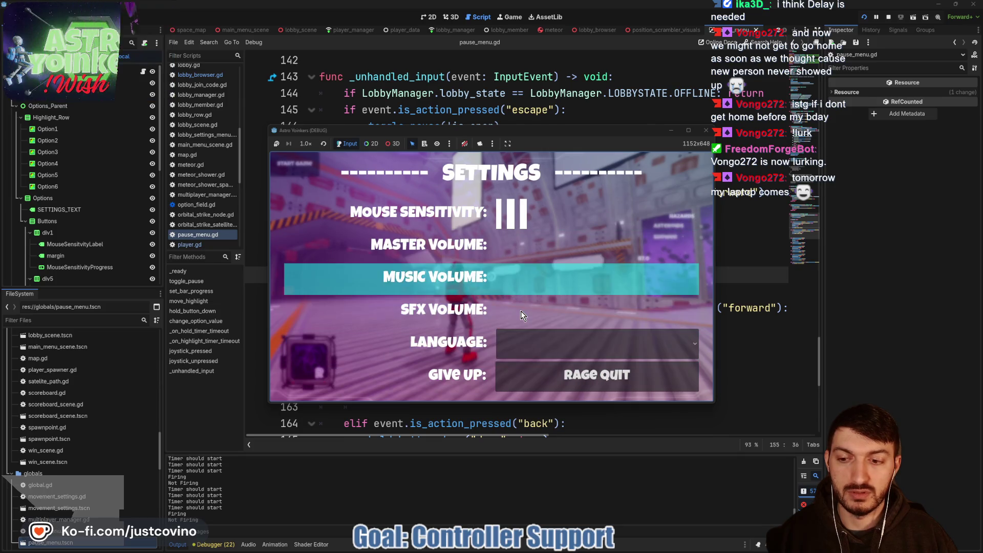
pyautogui.press('Up')
pyautogui.press('Up')
pyautogui.press('Up')
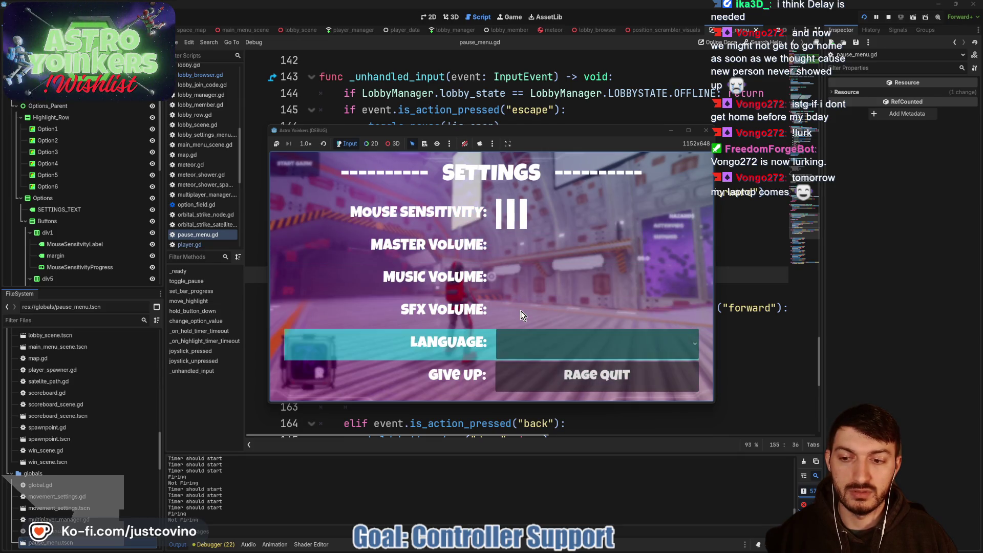
pyautogui.press('Up')
pyautogui.press('Up')
pyautogui.press('Up')
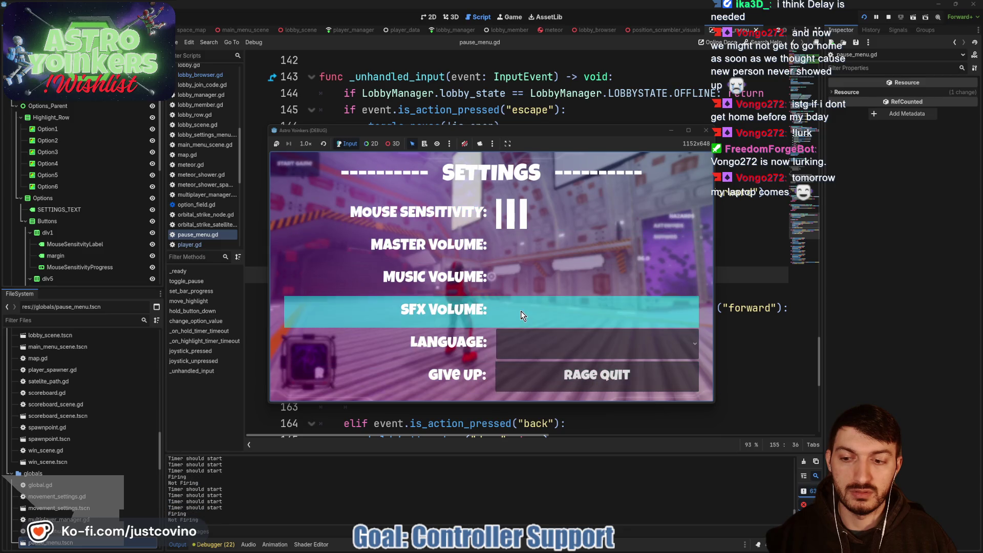
pyautogui.press('Up')
pyautogui.press('Up')
pyautogui.press('Up')
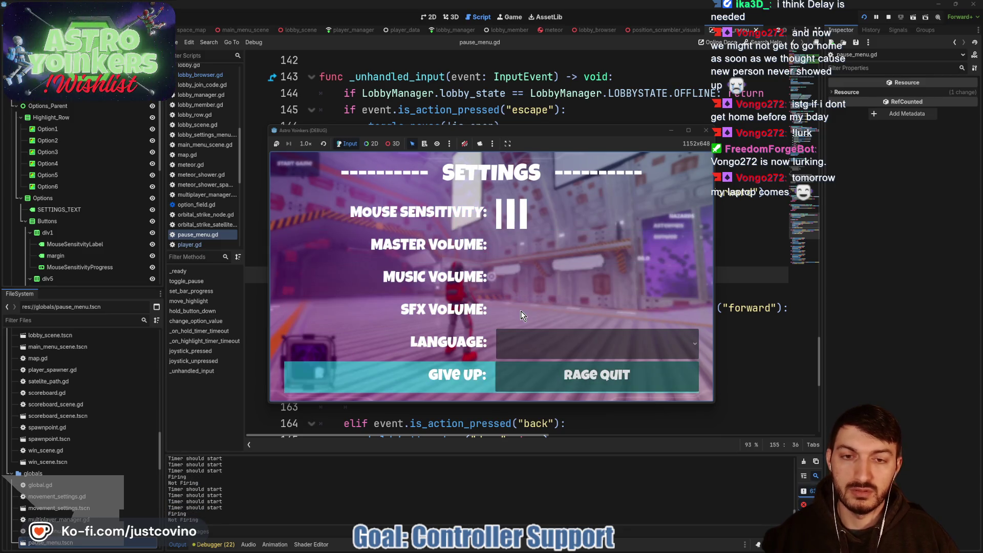
pyautogui.press('Escape')
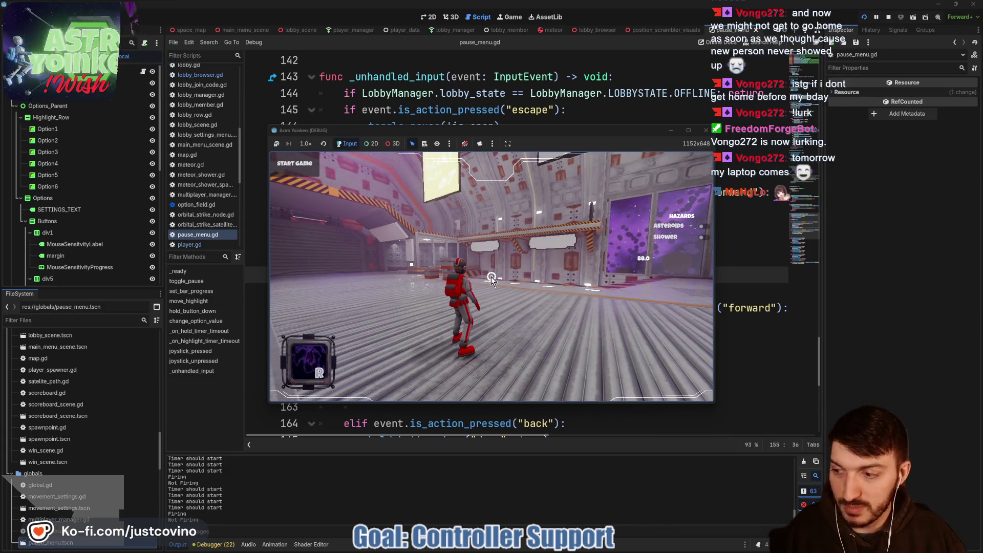
# Delete the '!' before joystick_dictionary on line 158 and save pause_menu.gd
pyautogui.click(748, 335)
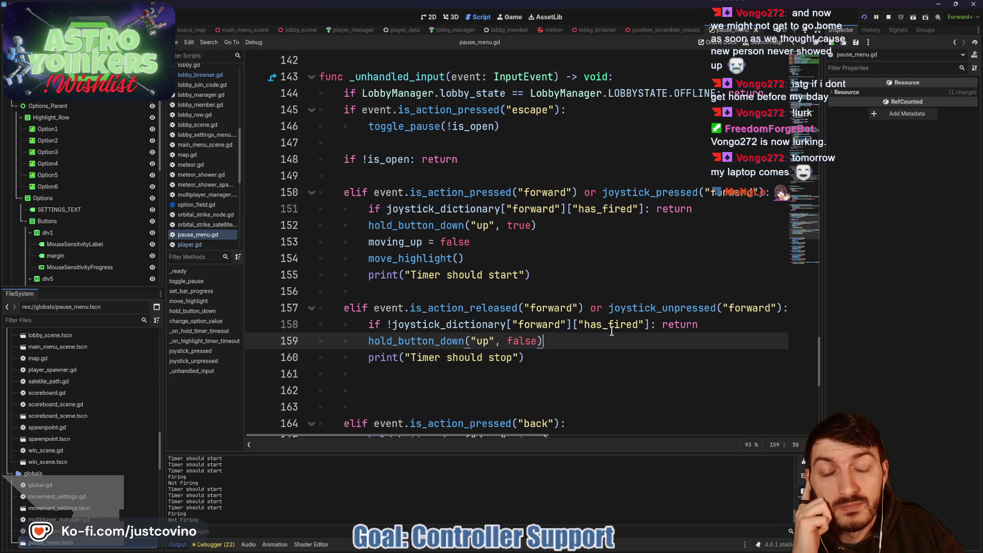
pyautogui.doubleClick(649, 308)
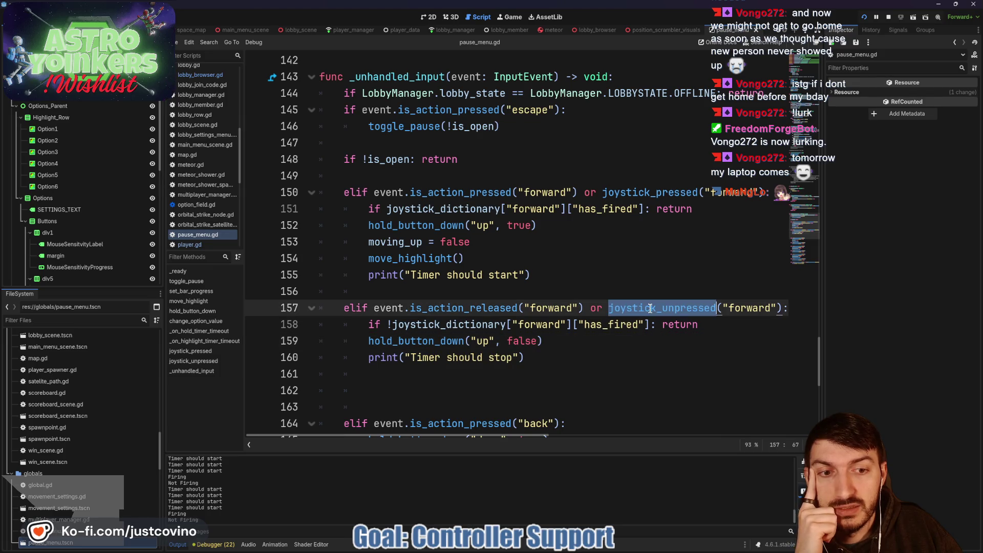
pyautogui.scroll(5, 636, 359)
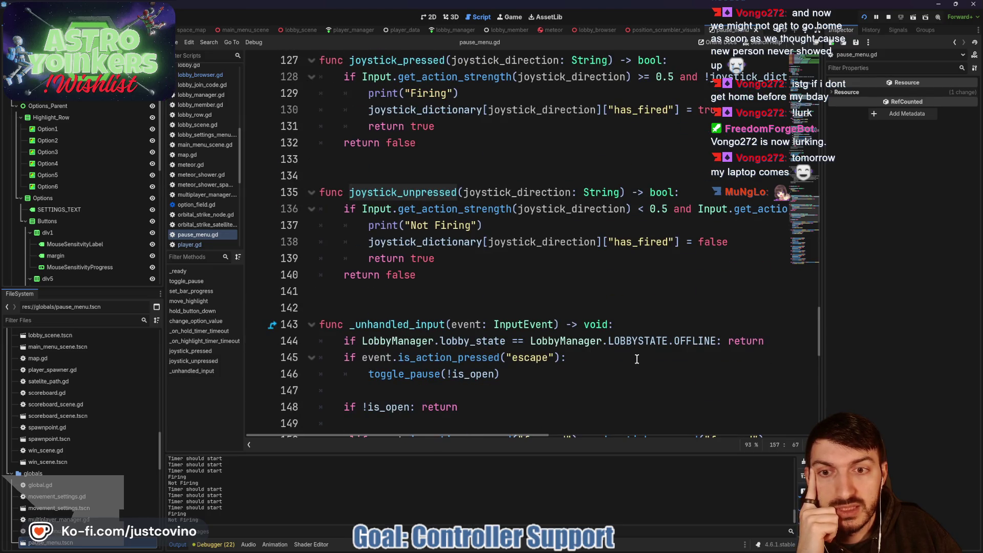
pyautogui.scroll(-5, 637, 359)
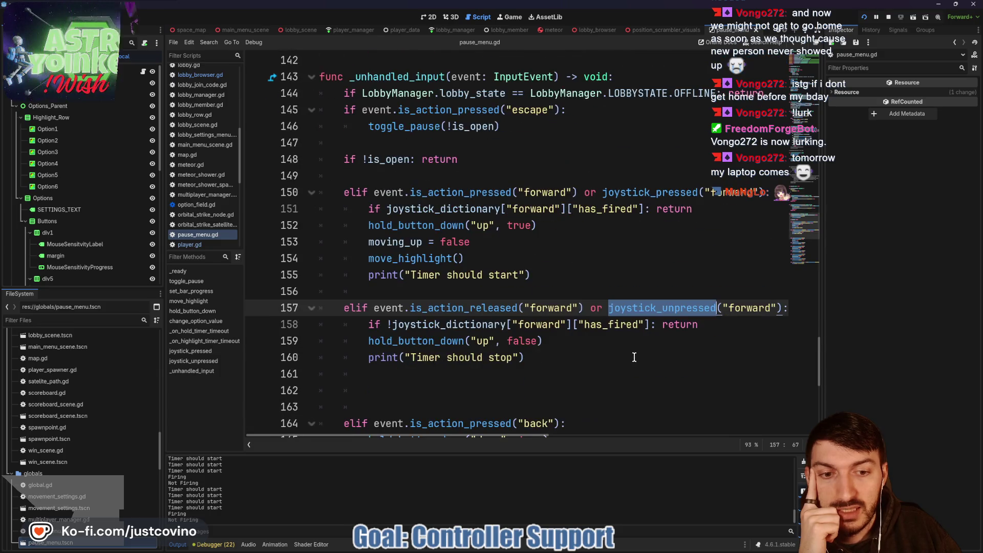
pyautogui.click(395, 325)
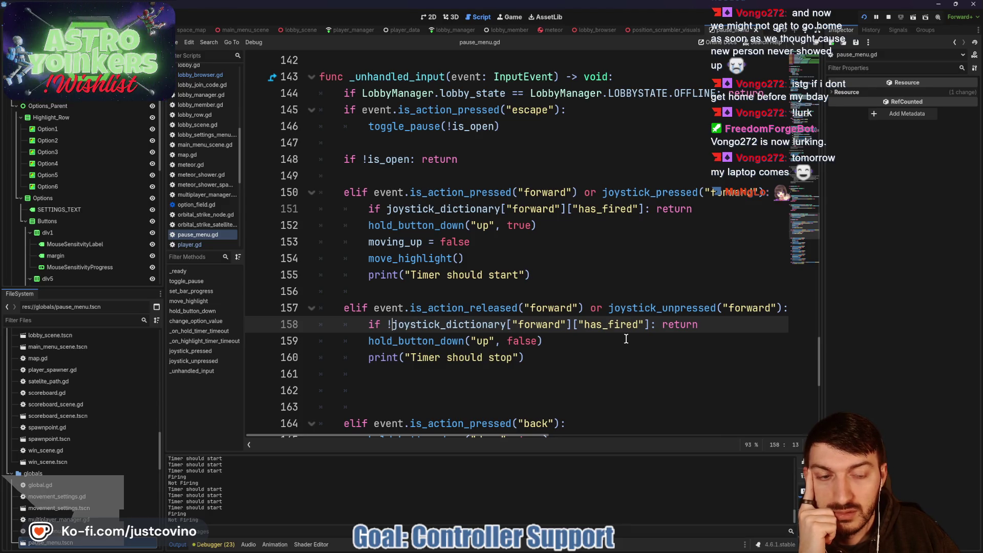
pyautogui.press('BackSpace')
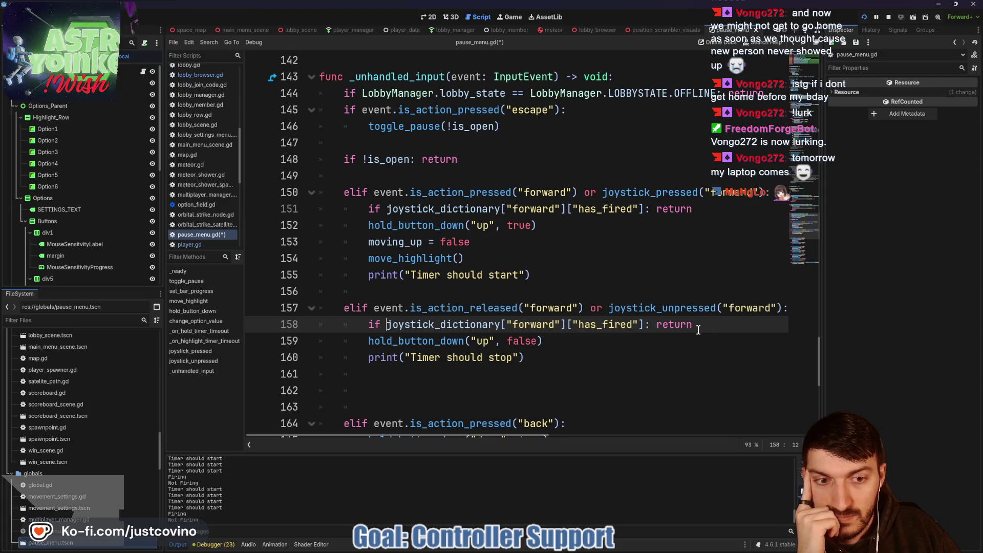
pyautogui.hotkey('ctrl', 's')
pyautogui.click(581, 368)
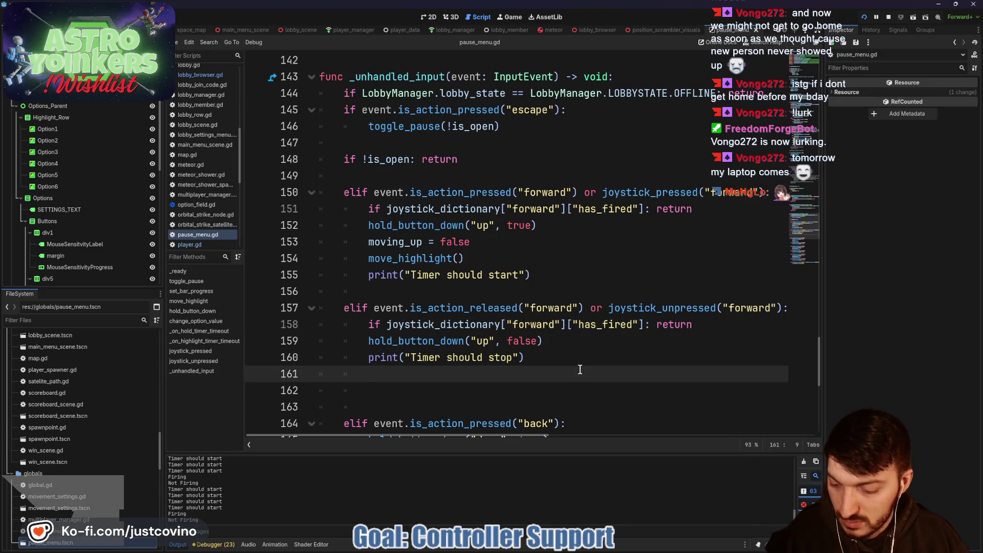
# In the game's Settings menu, move the highlight up to Music Volume, then down through Language to Give Up
pyautogui.moveTo(566, 545)
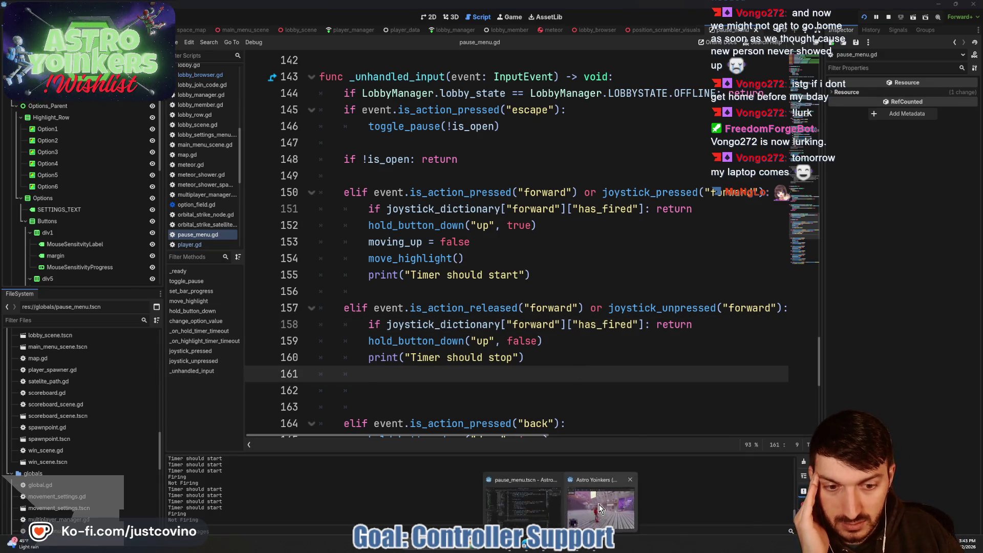
pyautogui.click(598, 505)
pyautogui.press('Escape')
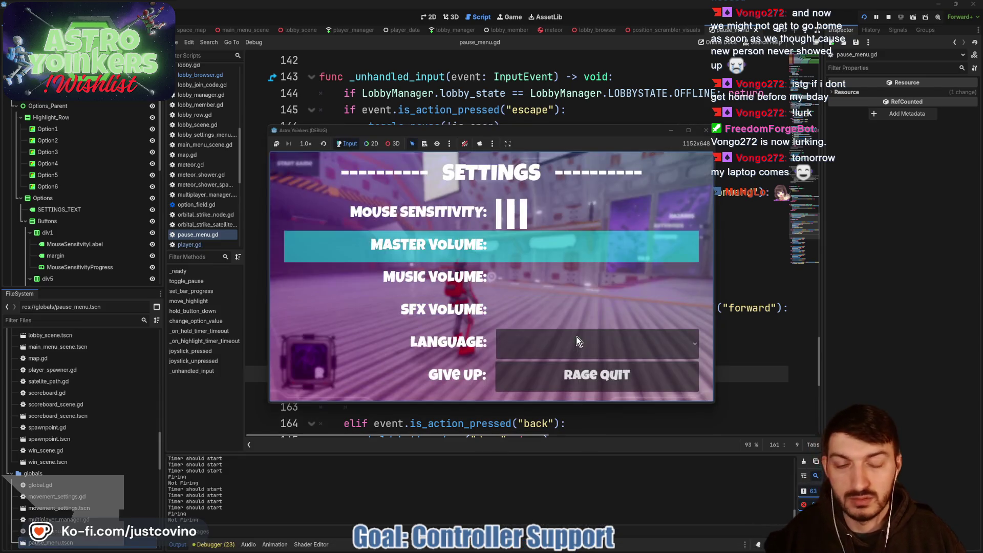
pyautogui.press('Up')
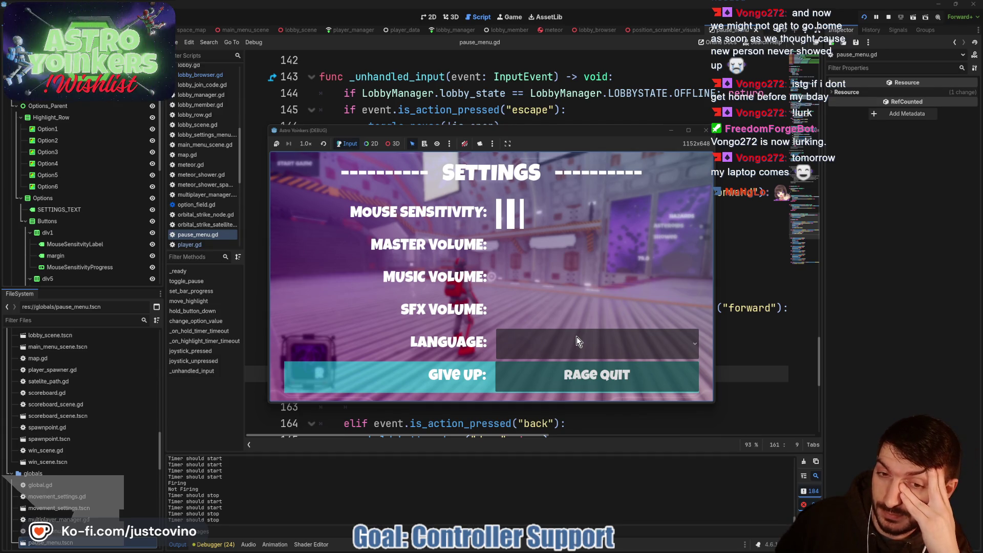
pyautogui.press('Up')
pyautogui.press('Up')
pyautogui.press('Up')
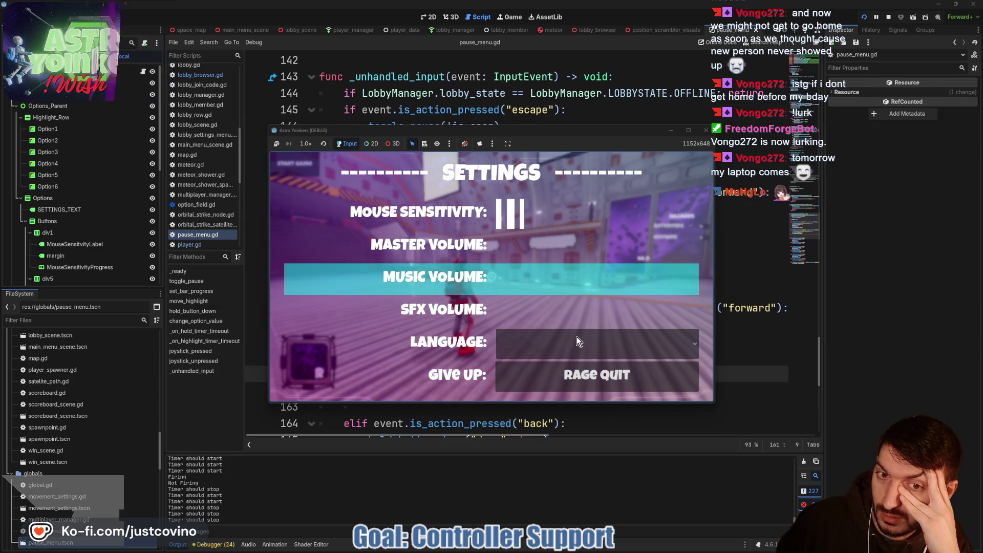
pyautogui.press('Up')
pyautogui.press('Up')
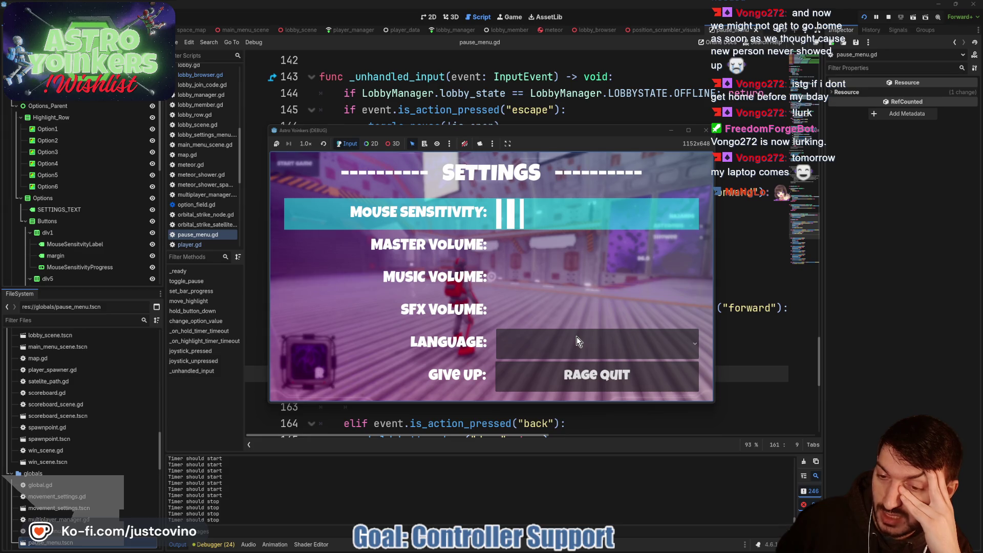
pyautogui.press('Down')
pyautogui.press('Down')
pyautogui.press('Down')
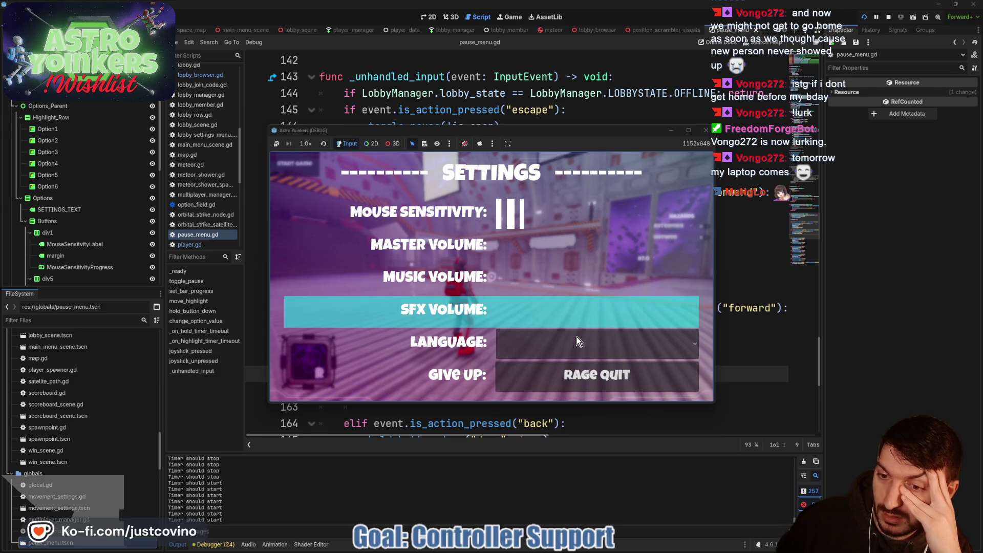
pyautogui.press('Down')
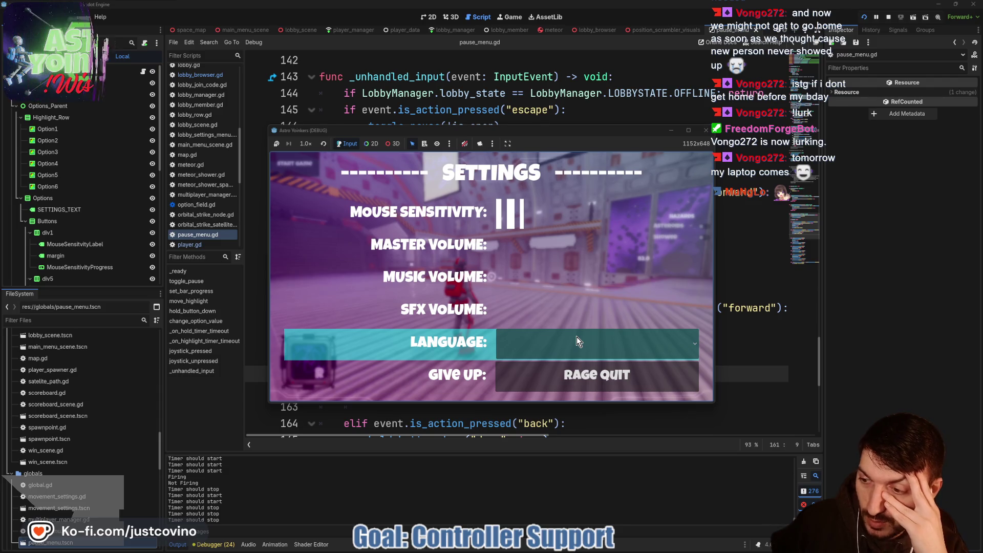
pyautogui.press('Down')
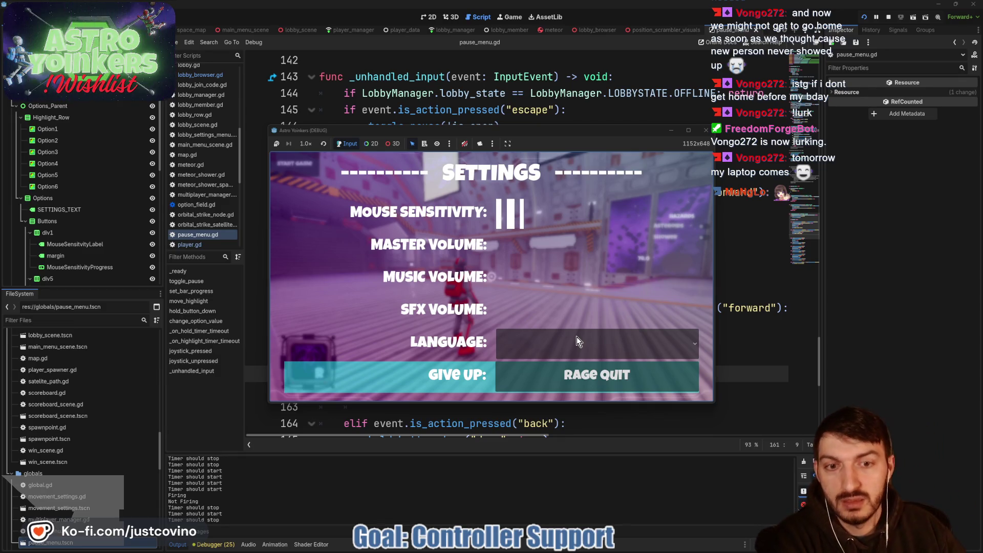
pyautogui.click(727, 259)
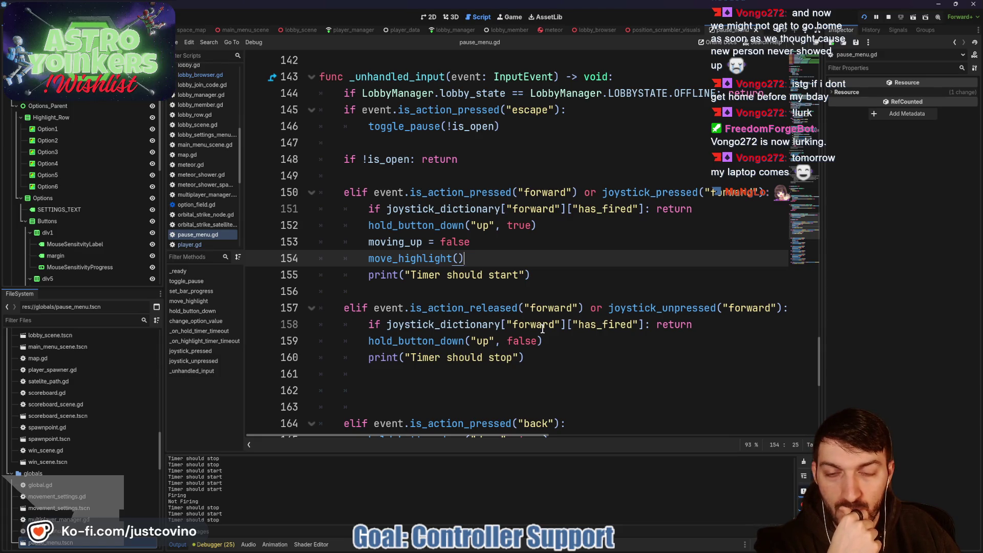
pyautogui.scroll(6, 601, 292)
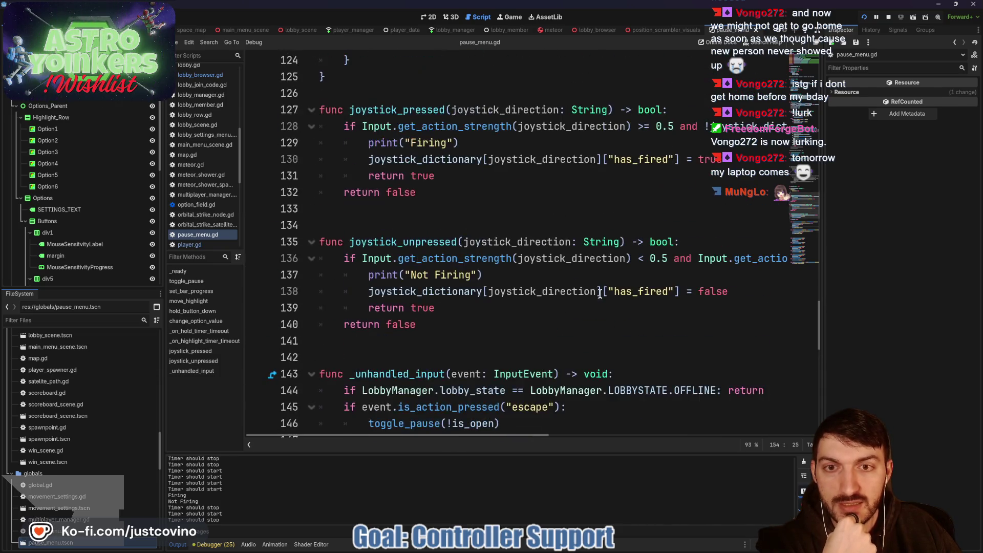
pyautogui.scroll(5, 601, 292)
pyautogui.scroll(-3, 583, 300)
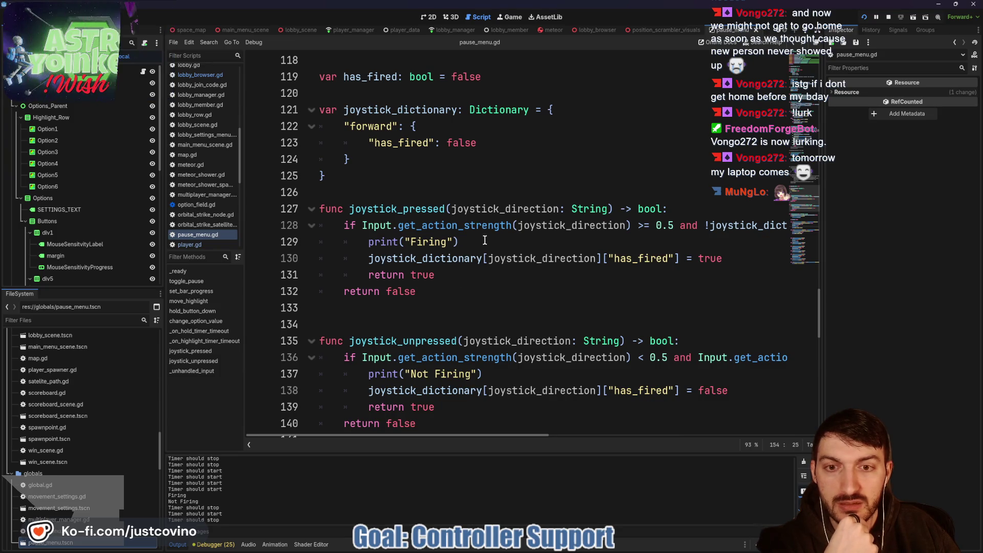
pyautogui.moveTo(731, 258); pyautogui.dragTo(342, 258)
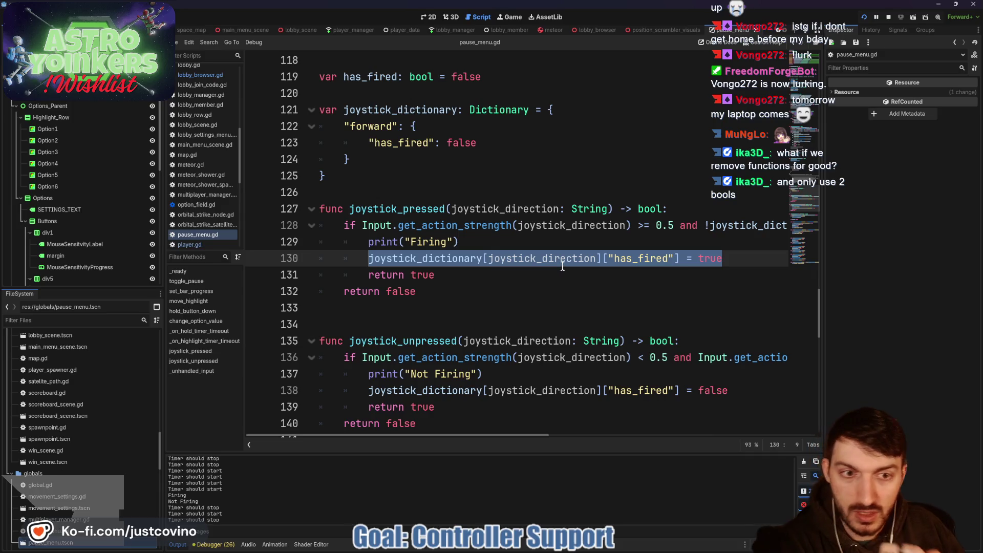
pyautogui.click(365, 260)
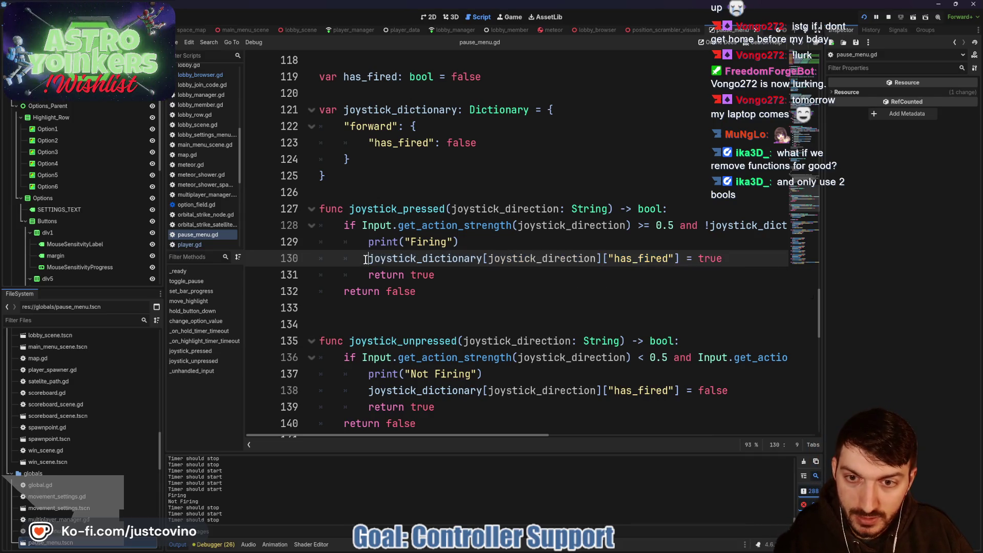
# Comment out line 130's has_fired assignment with #
pyautogui.moveTo(734, 261)
pyautogui.mouseDown()
pyautogui.moveTo(410, 272)
pyautogui.moveTo(366, 263)
pyautogui.mouseUp()
pyautogui.hotkey('ctrl', 'c')
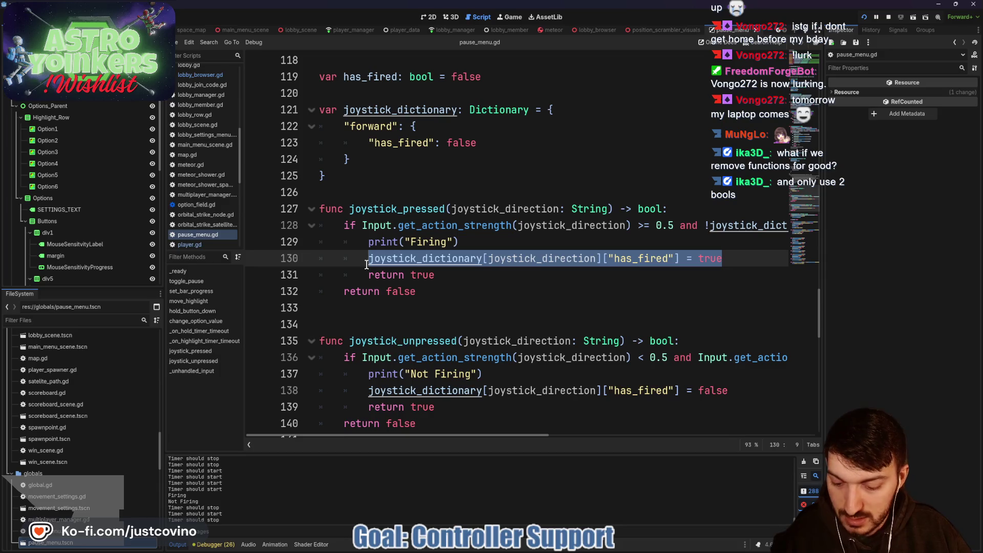
pyautogui.click(365, 261)
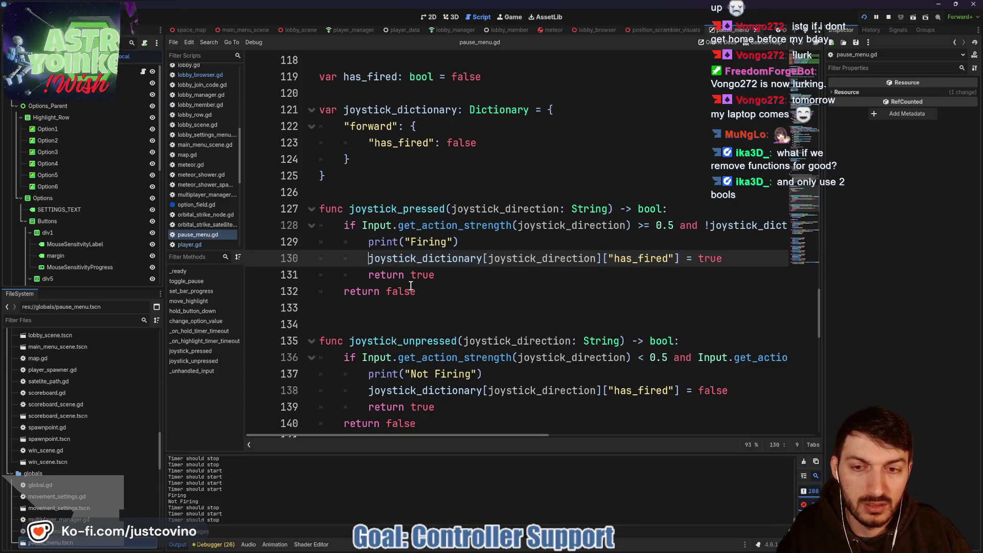
pyautogui.write('#')
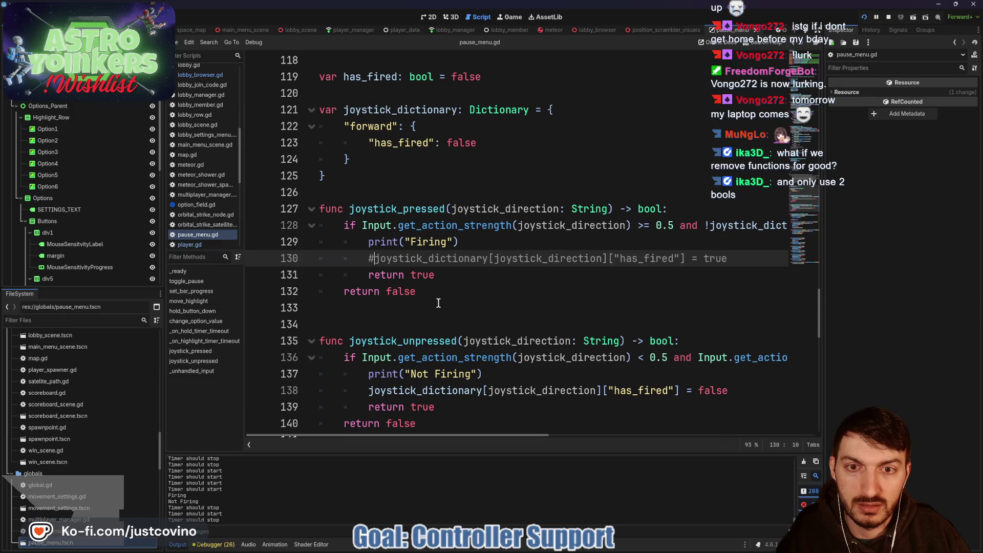
pyautogui.hscroll(10, 619, 252)
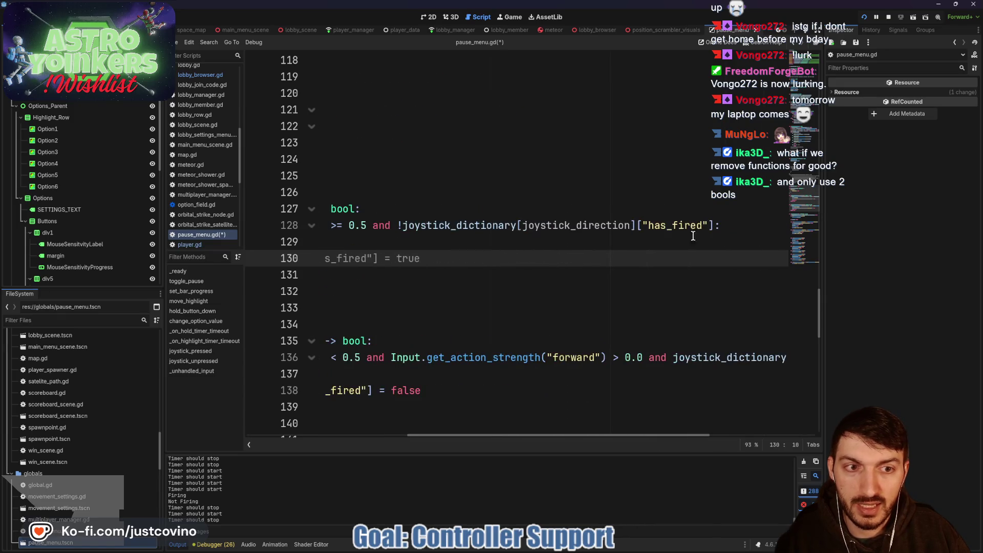
pyautogui.hscroll(-10, 620, 252)
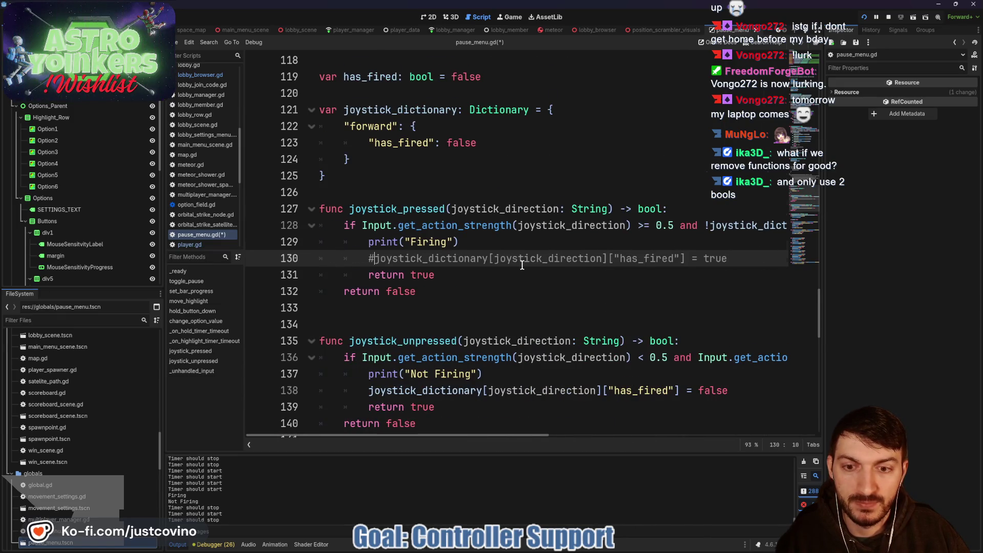
pyautogui.scroll(-2, 522, 264)
pyautogui.scroll(-6, 483, 276)
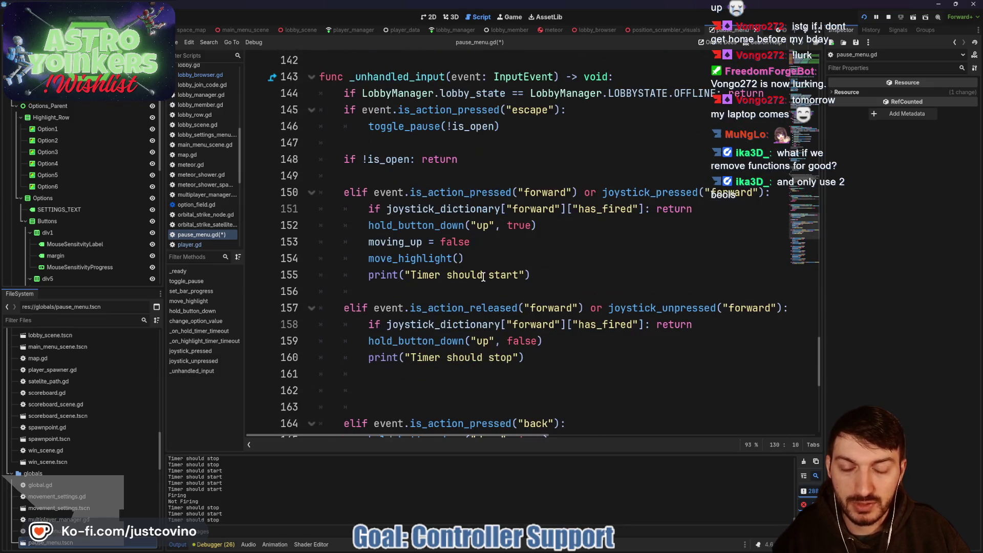
# Replace line 151's check with the has_fired = true assignment keyed on "forward"
pyautogui.moveTo(693, 208); pyautogui.dragTo(543, 209)
pyautogui.moveTo(702, 207); pyautogui.dragTo(367, 211)
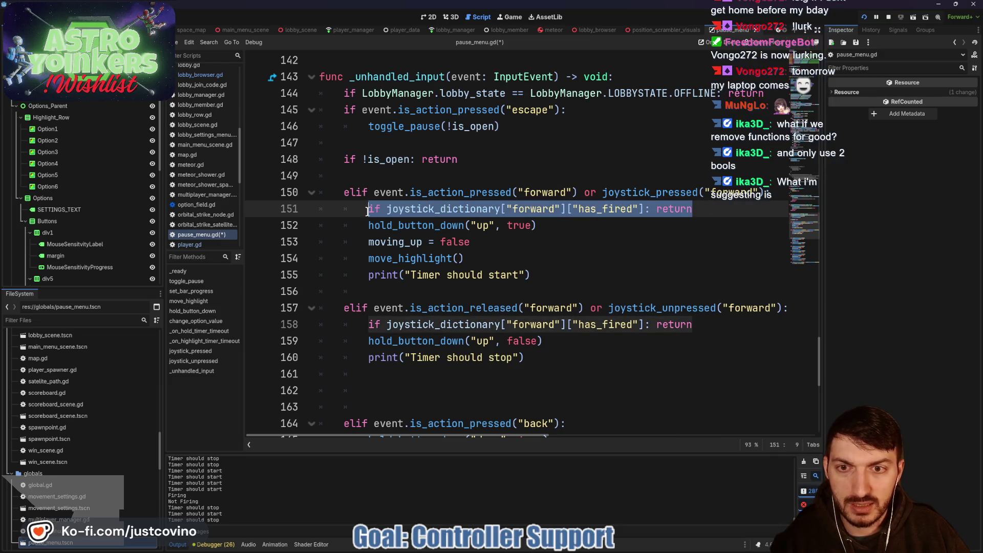
pyautogui.hotkey('ctrl', 'v')
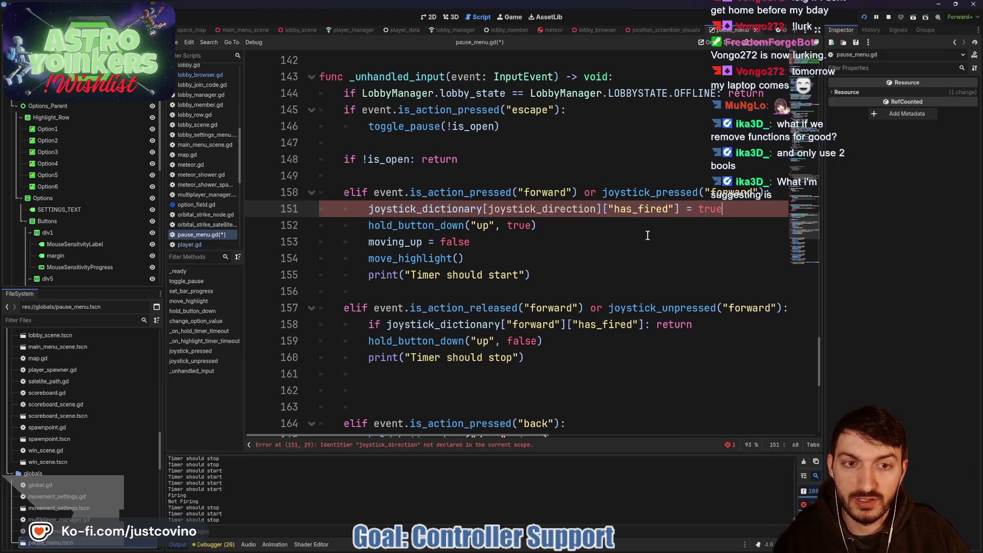
pyautogui.doubleClick(523, 212)
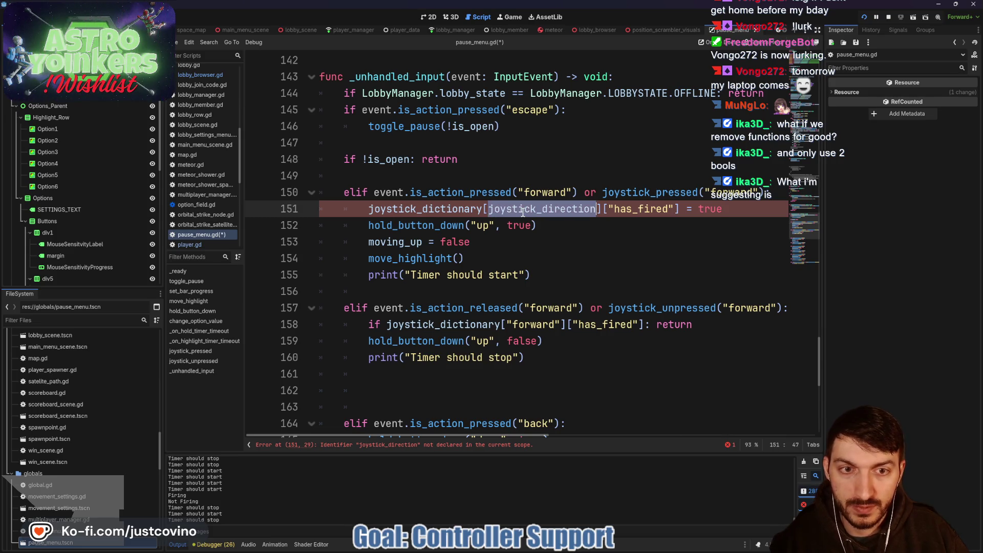
pyautogui.press('BackSpace')
pyautogui.write('"forward')
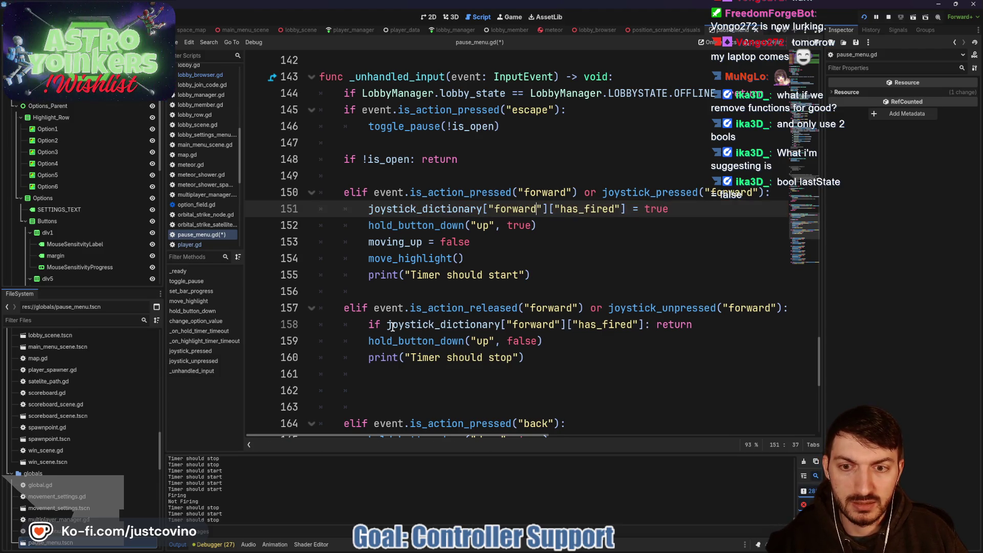
# Copy that assignment over line 158's check, change it to false, and save
pyautogui.moveTo(692, 325); pyautogui.dragTo(369, 326)
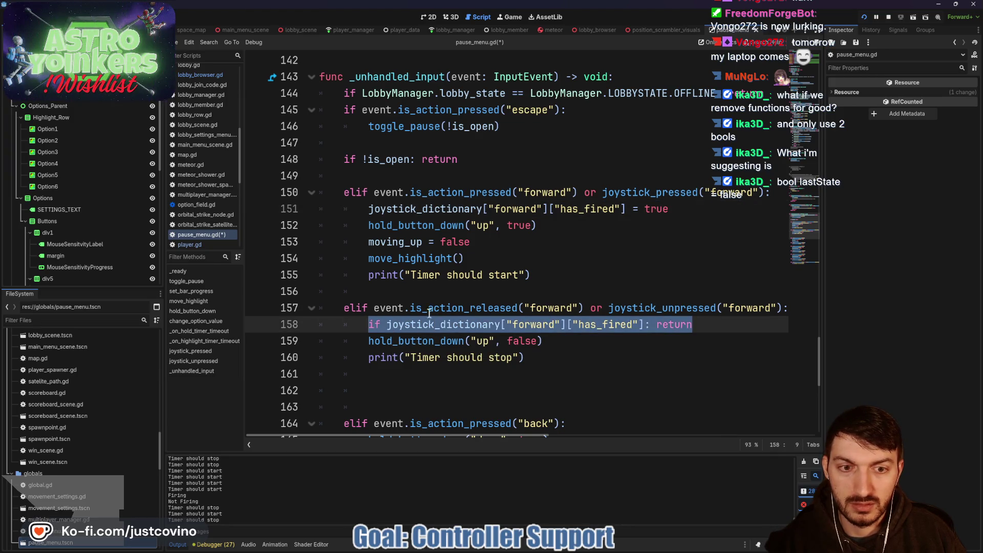
pyautogui.moveTo(672, 210); pyautogui.dragTo(369, 210)
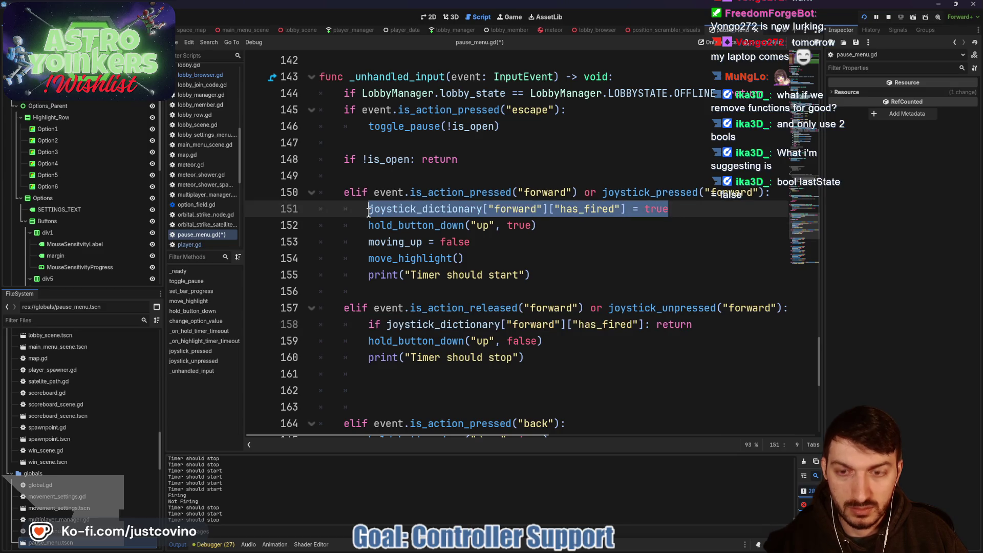
pyautogui.hotkey('ctrl', 'c')
pyautogui.moveTo(695, 324); pyautogui.dragTo(369, 325)
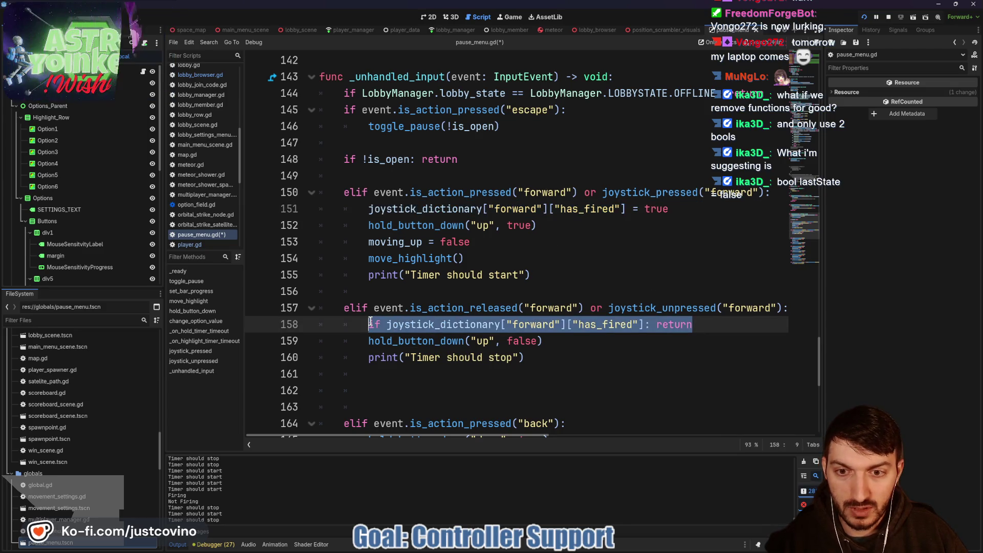
pyautogui.hotkey('ctrl', 'v')
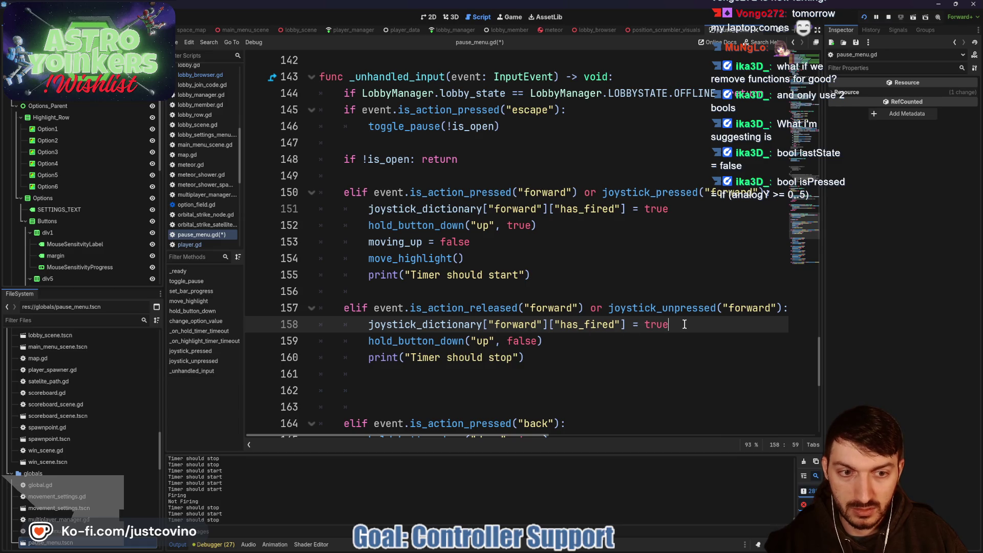
pyautogui.write('lse')
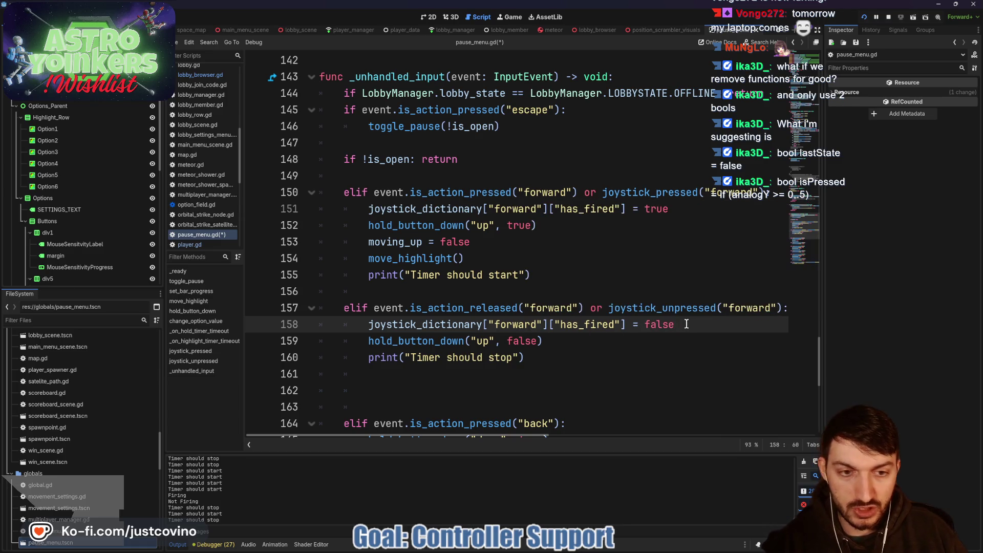
pyautogui.hotkey('ctrl', 's')
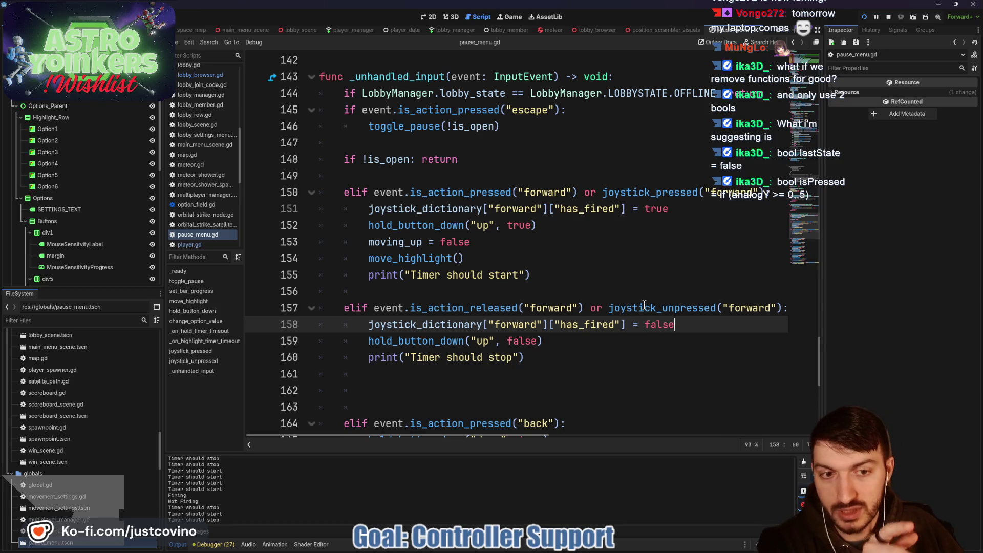
pyautogui.click(638, 308)
pyautogui.scroll(6, 618, 316)
# Comment out the has_fired reset on line 138 in joystick_unpressed and save
pyautogui.scroll(5, 589, 317)
pyautogui.scroll(-3, 614, 318)
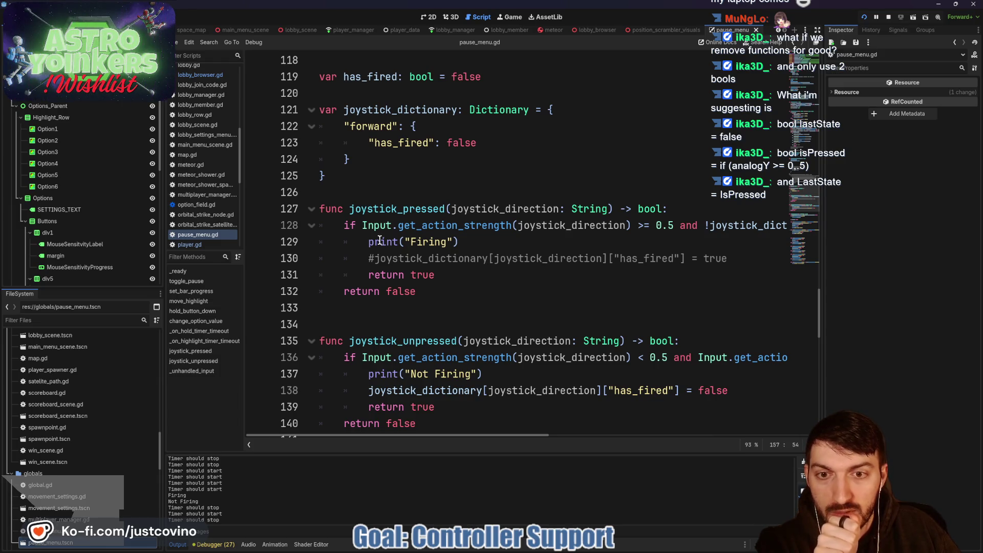
pyautogui.hscroll(5, 512, 228)
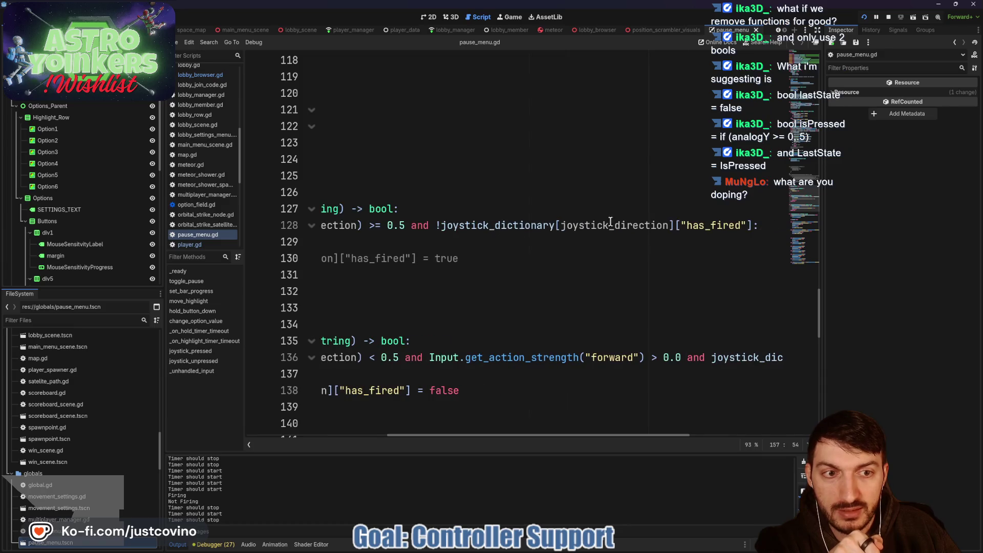
pyautogui.hscroll(-5, 614, 231)
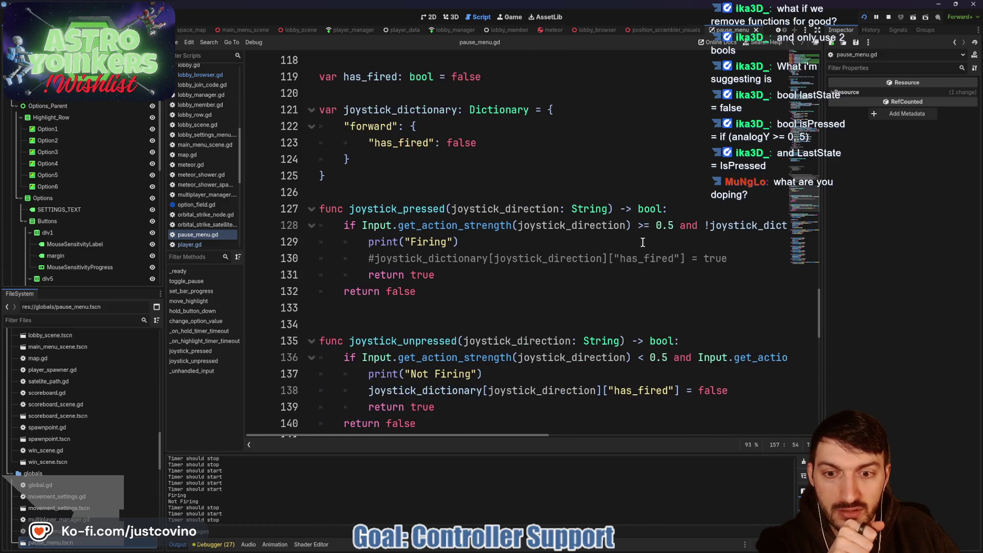
pyautogui.scroll(-2, 513, 258)
pyautogui.hscroll(10, 537, 261)
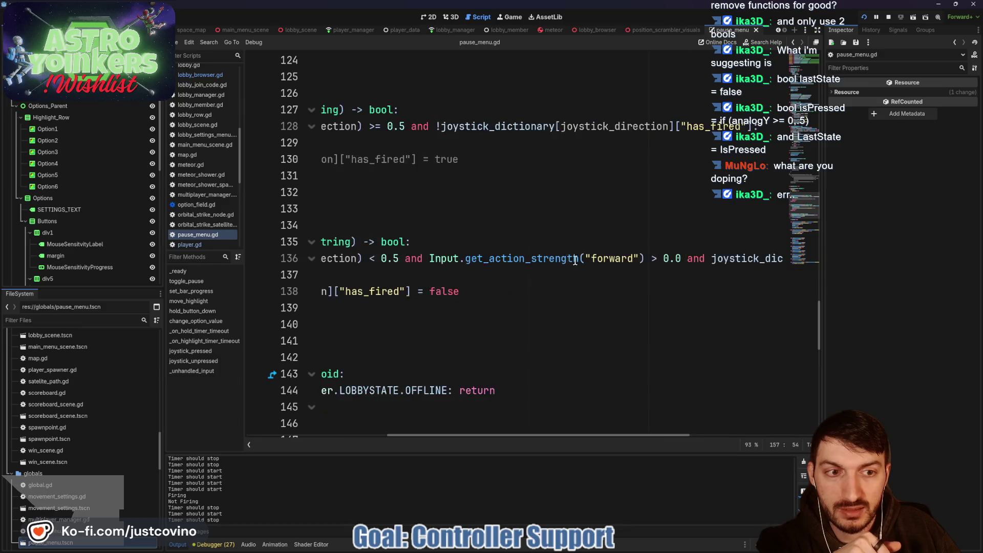
pyautogui.hscroll(-6, 522, 276)
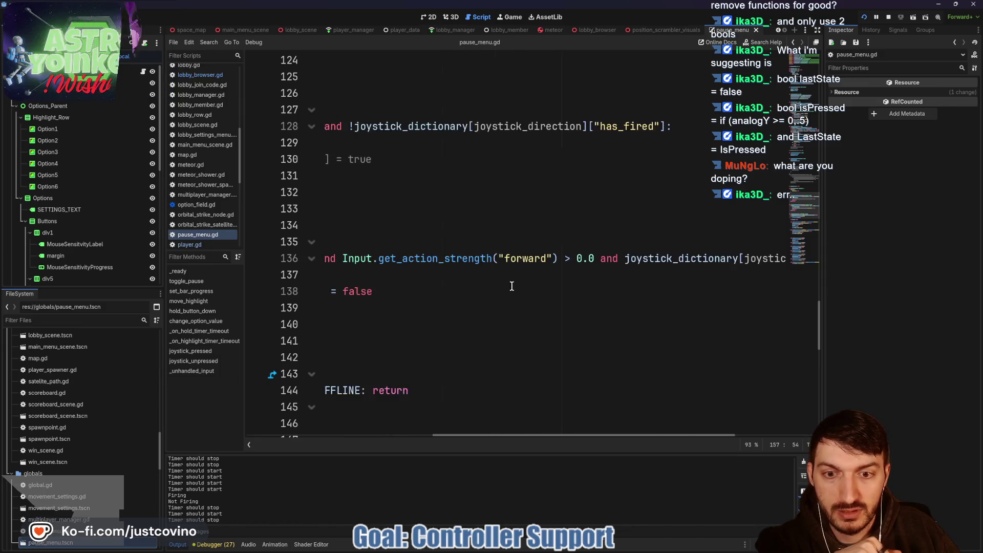
pyautogui.hscroll(-4, 416, 291)
pyautogui.click(368, 292)
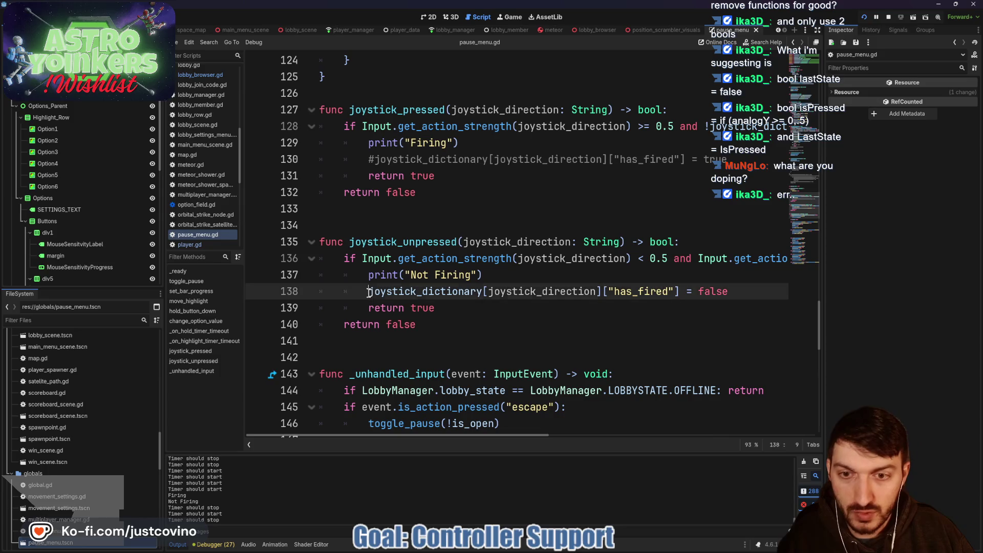
pyautogui.hotkey('ctrl', 'k')
pyautogui.click(483, 308)
pyautogui.hotkey('ctrl', 's')
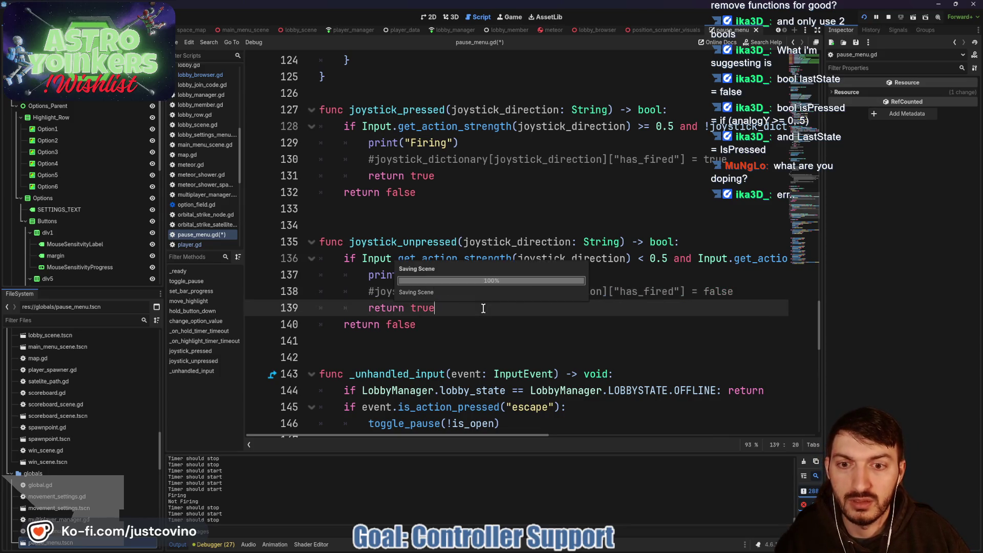
# Bring the running Astro Yoinkers game window to the front
pyautogui.moveTo(520, 551)
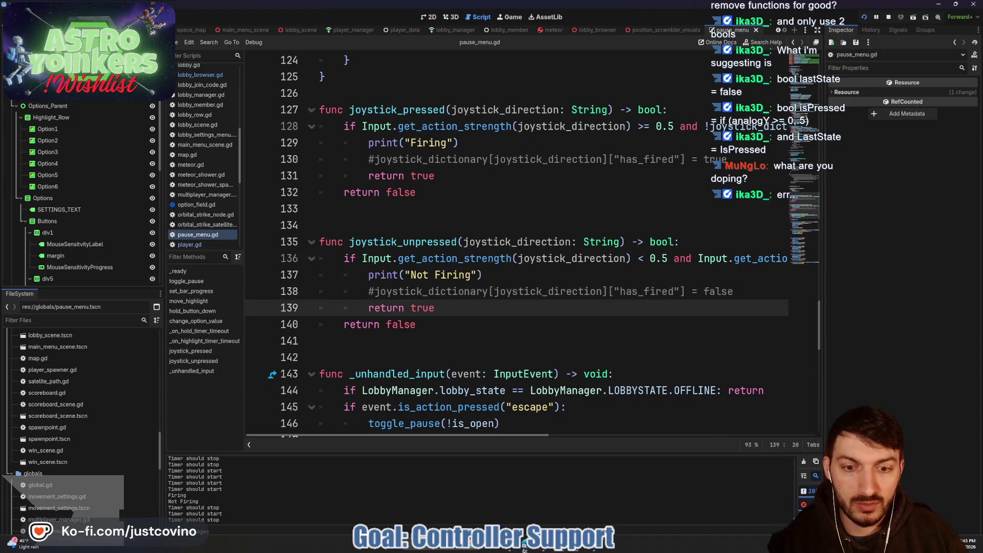
pyautogui.moveTo(560, 549)
pyautogui.click(558, 499)
# Reopen the settings menu and move the joystick through SFX Volume, Music Volume, Language and Master Volume
pyautogui.press('Escape')
pyautogui.press('Escape')
pyautogui.press('Up')
pyautogui.press('Up')
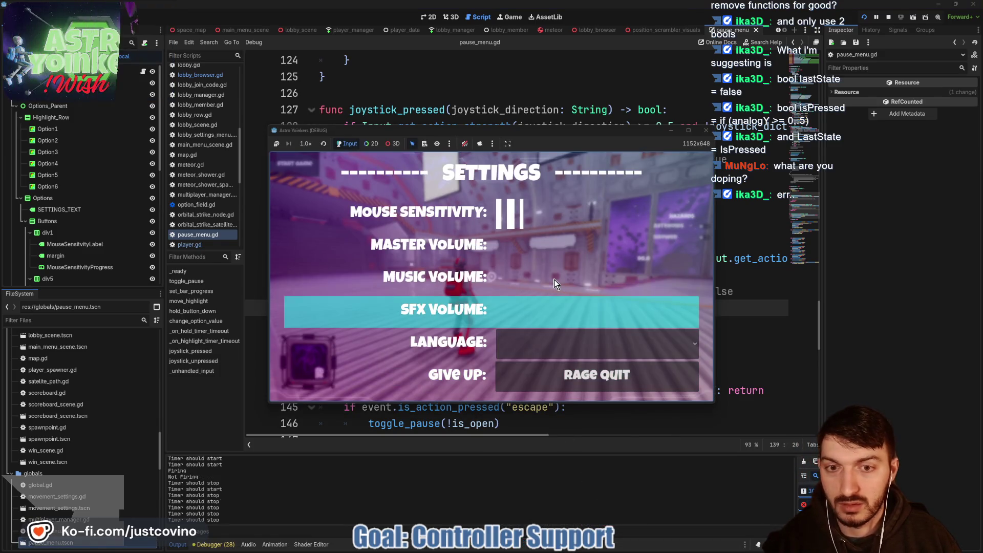
pyautogui.press('Up')
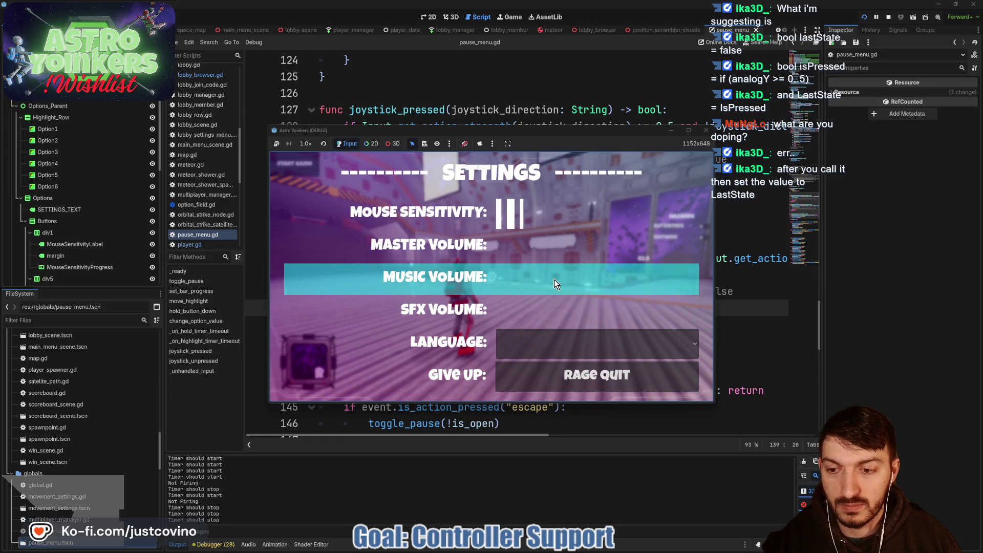
pyautogui.press('Down')
pyautogui.press('Down')
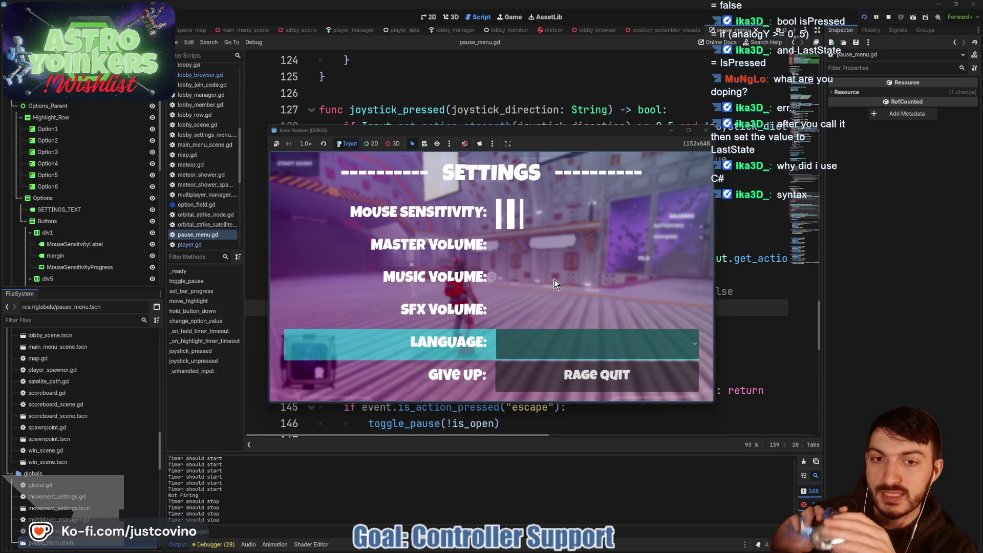
pyautogui.press('Up')
pyautogui.press('Up')
pyautogui.press('Up')
pyautogui.press('Up')
pyautogui.press('Up')
pyautogui.press('Up')
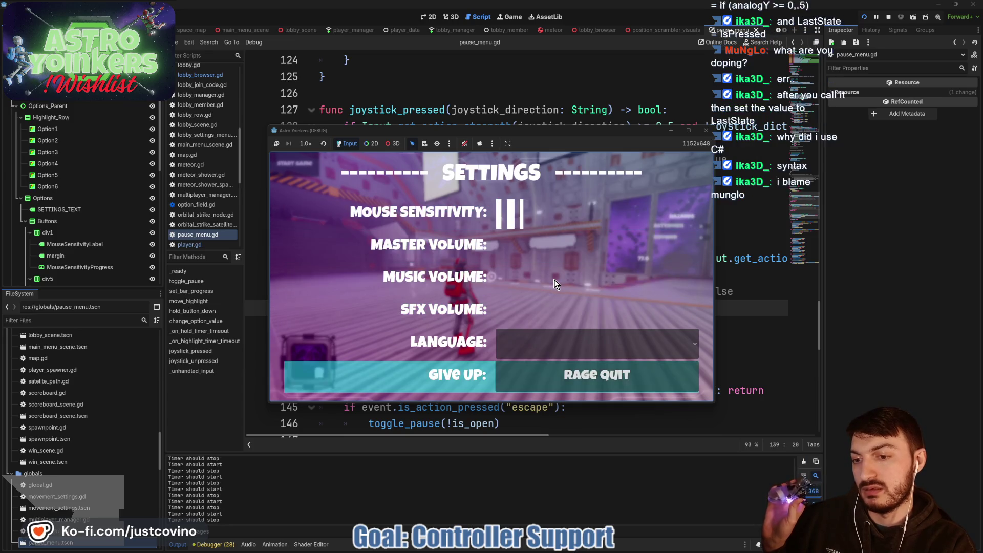
pyautogui.press('Up')
# Keep testing stick navigation, wrapping between Music Volume and Give Up, then return to pause_menu.gd
pyautogui.press('Up')
pyautogui.press('Up')
pyautogui.press('Up')
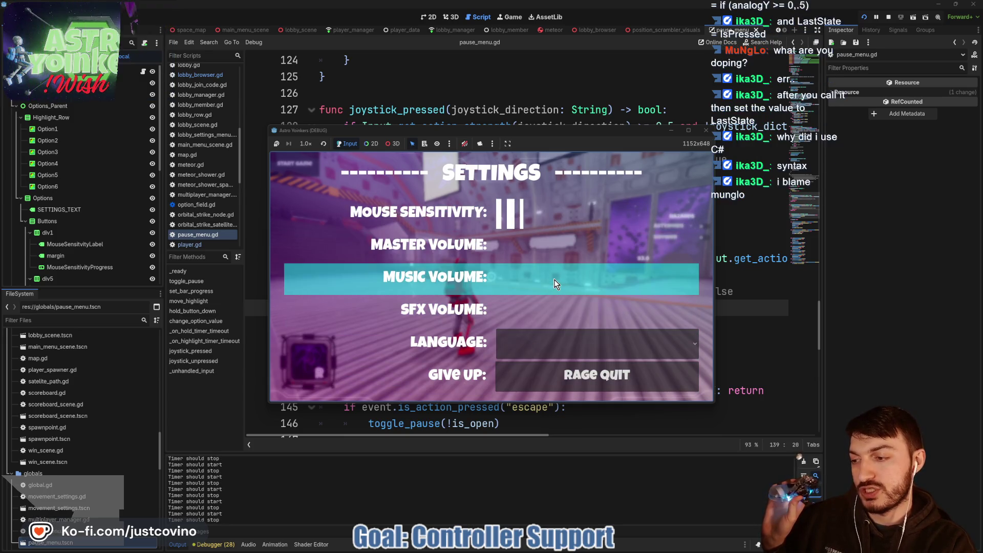
pyautogui.press('Up')
pyautogui.press('Up')
pyautogui.press('Up')
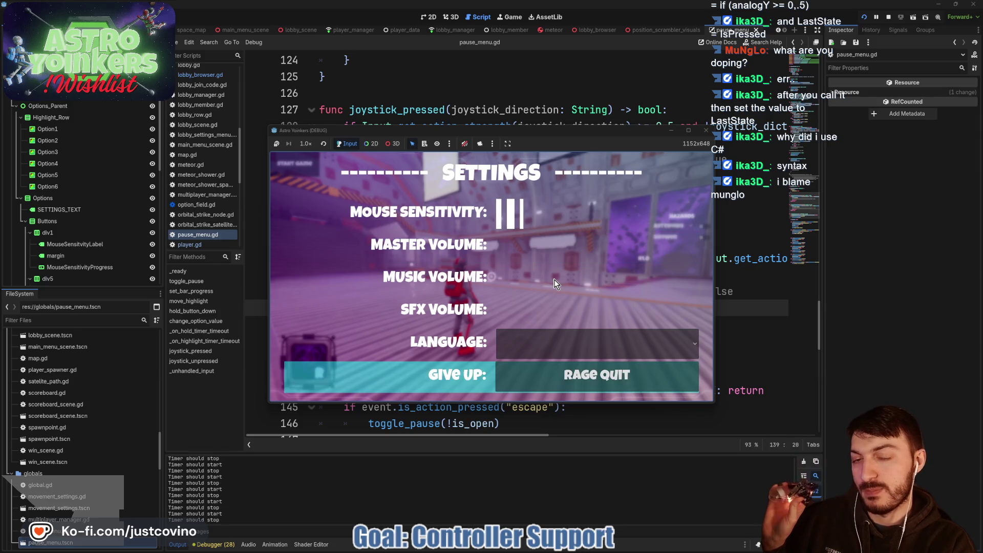
pyautogui.press('Up')
pyautogui.press('Up')
pyautogui.press('Up')
pyautogui.press('Up')
pyautogui.press('Up')
pyautogui.press('Up')
pyautogui.press('Up')
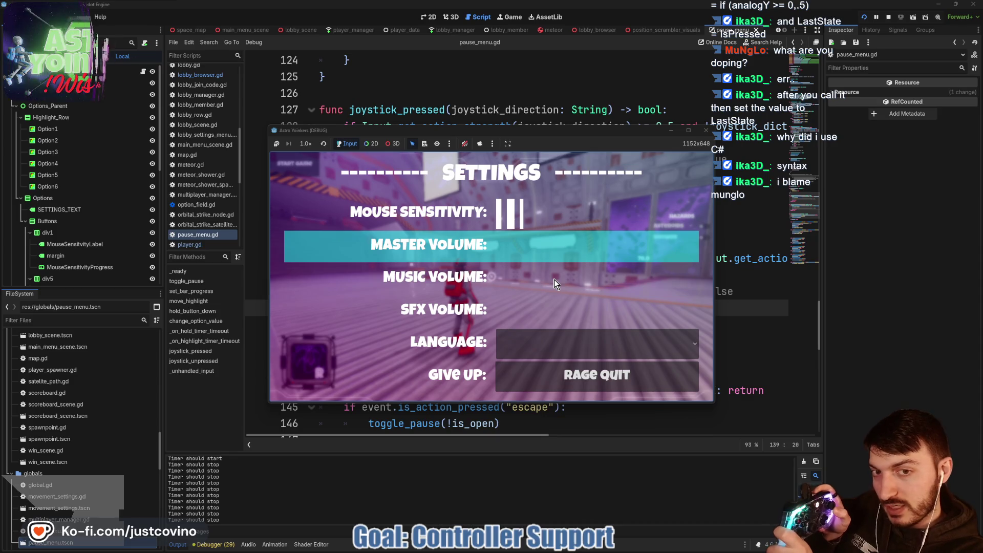
pyautogui.press('Down')
pyautogui.press('Down')
pyautogui.press('Down')
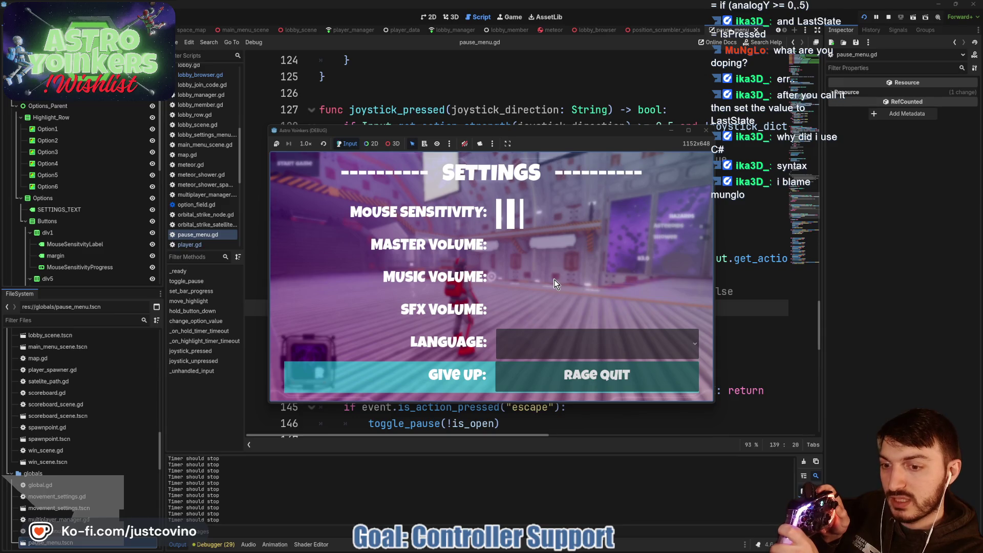
pyautogui.press('Up')
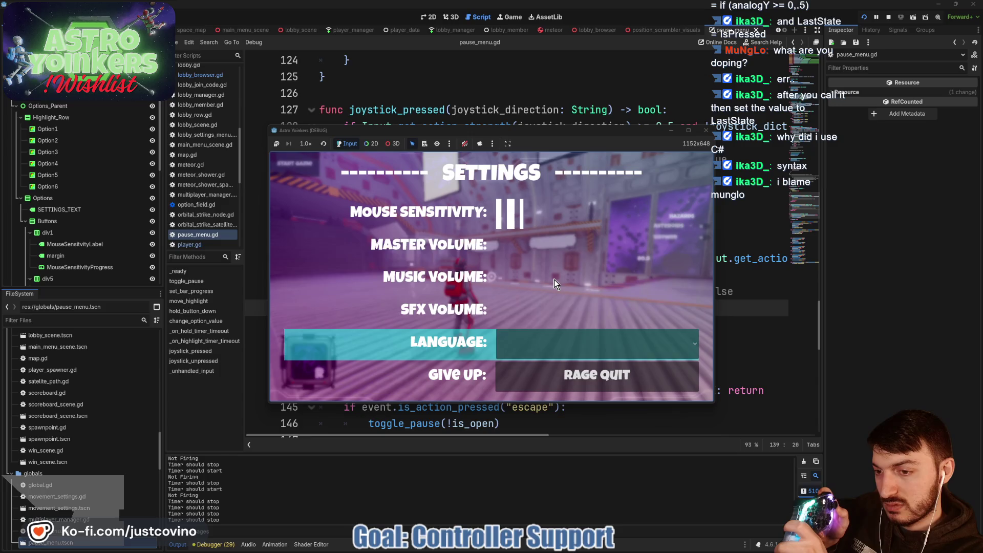
pyautogui.press('Up')
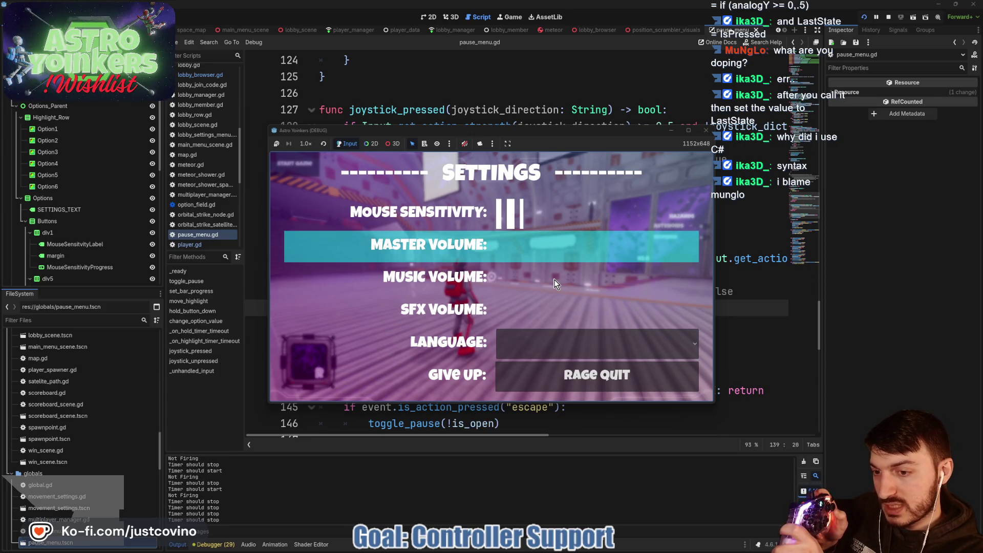
pyautogui.press('Down')
pyautogui.press('Down')
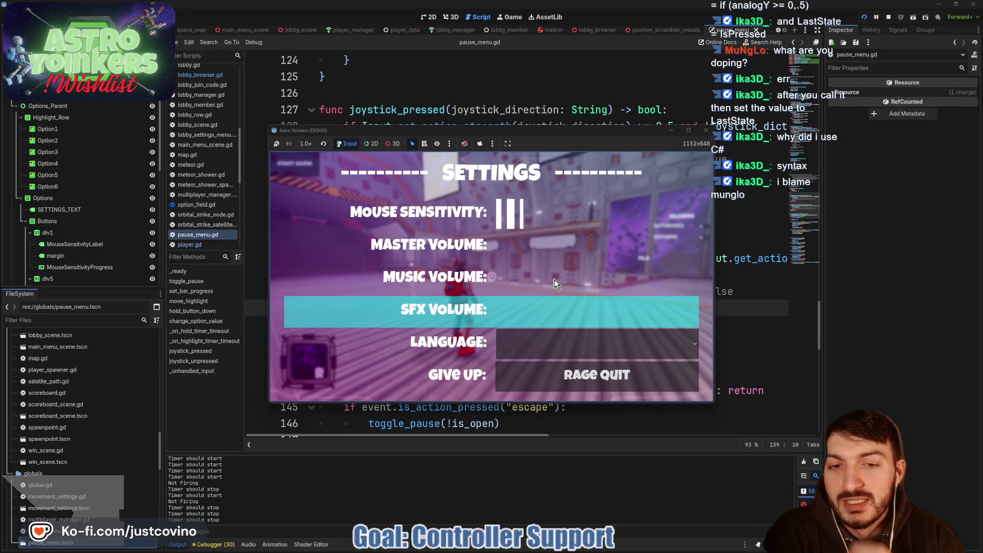
pyautogui.click(725, 318)
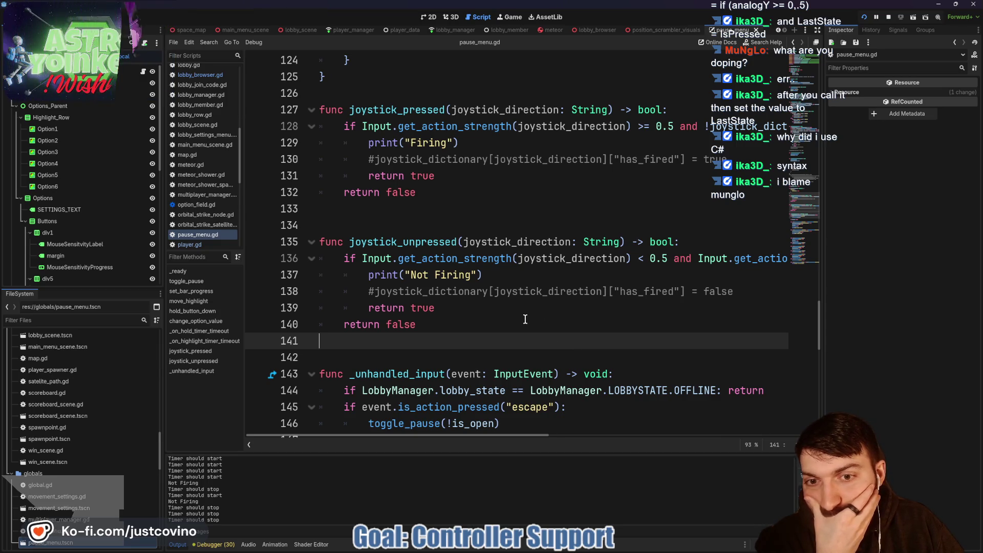
pyautogui.scroll(-2, 523, 318)
pyautogui.scroll(-2, 524, 318)
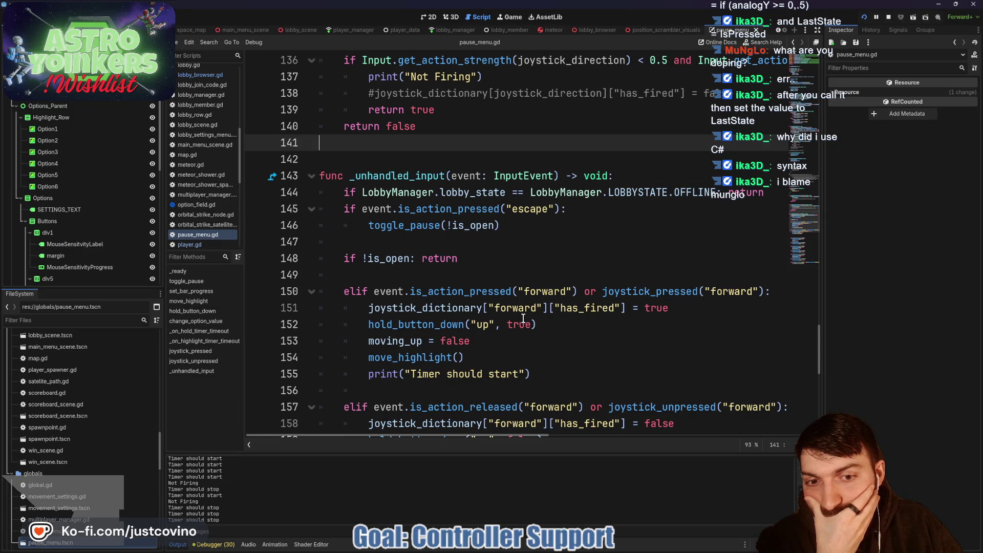
pyautogui.scroll(-2, 523, 318)
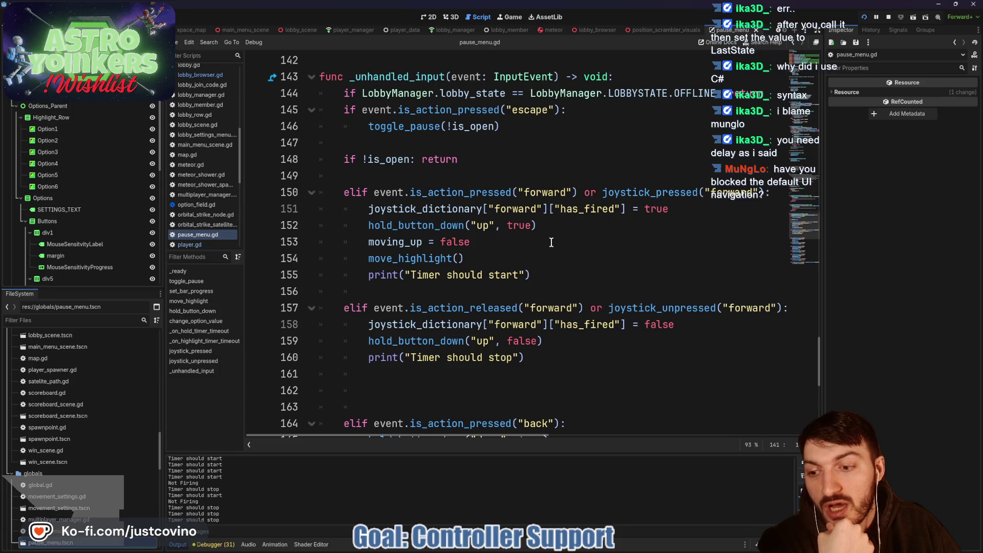
pyautogui.doubleClick(461, 192)
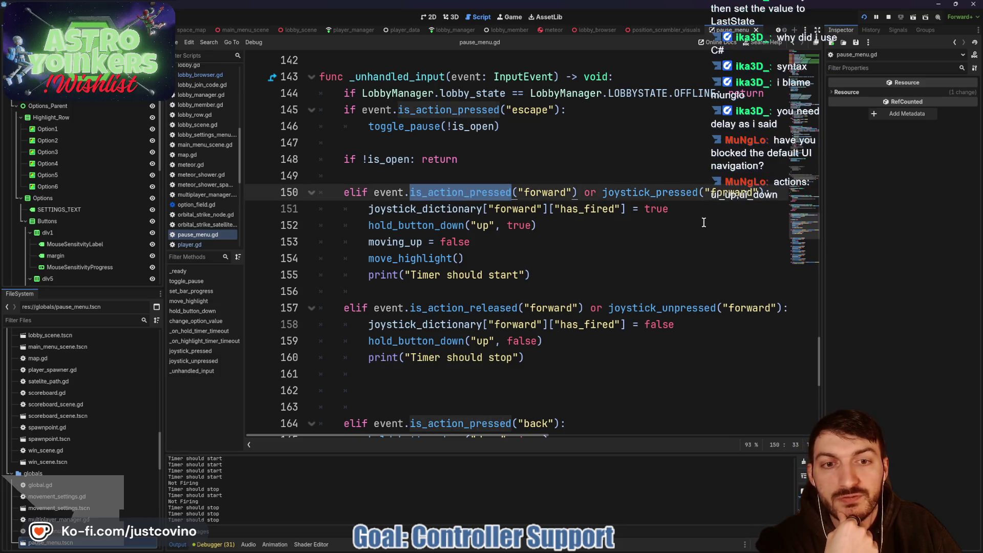
pyautogui.click(676, 211)
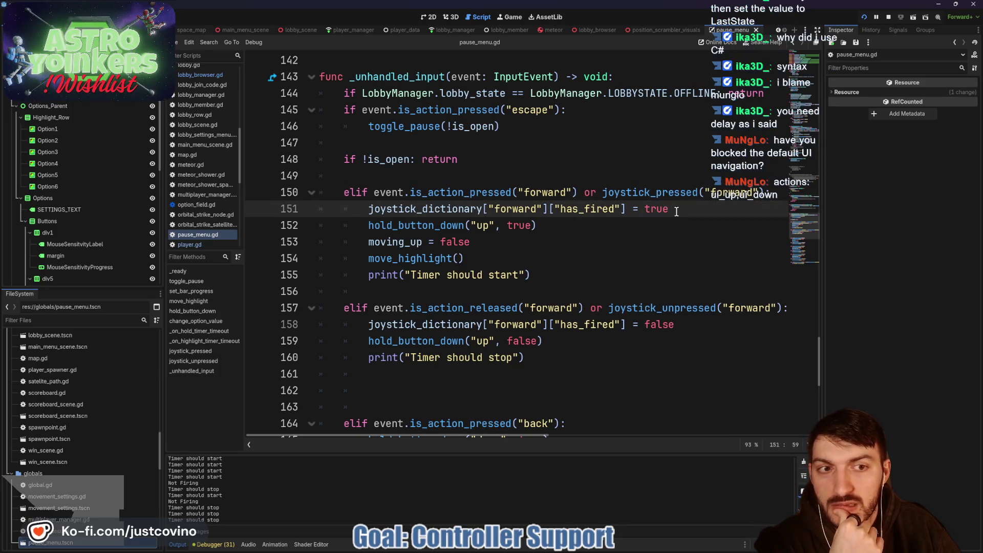
pyautogui.moveTo(659, 191)
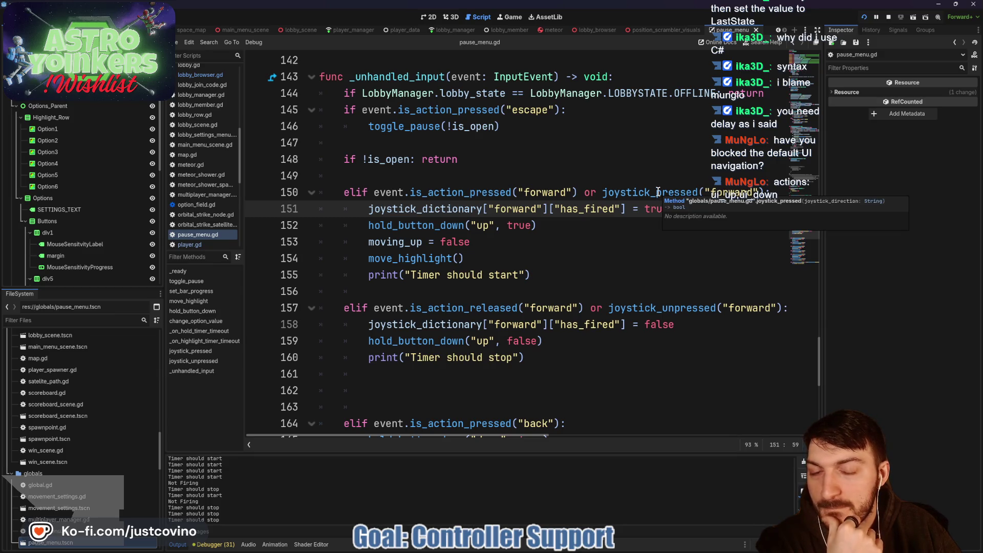
pyautogui.keyDown('ctrl'); pyautogui.click(658, 191); pyautogui.keyUp('ctrl')
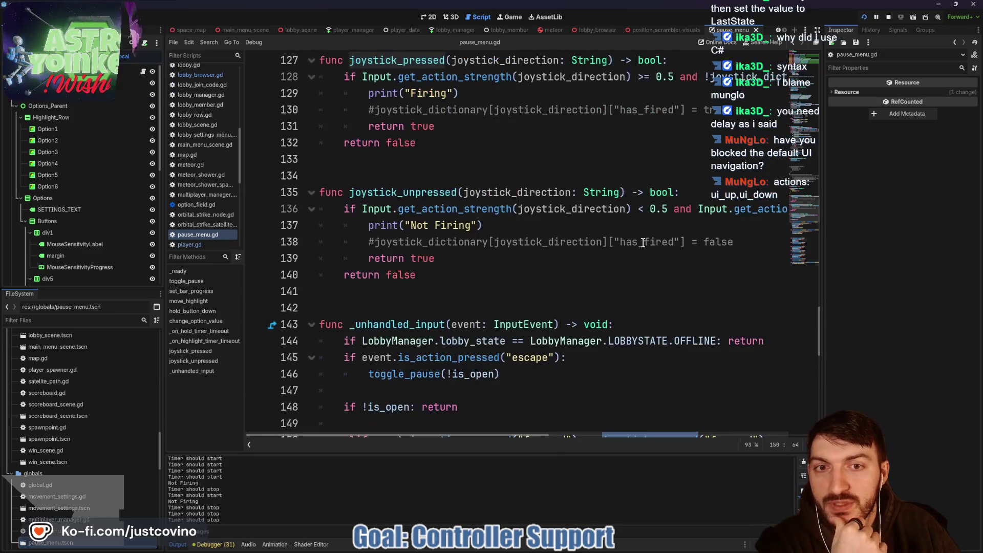
pyautogui.scroll(-3, 583, 251)
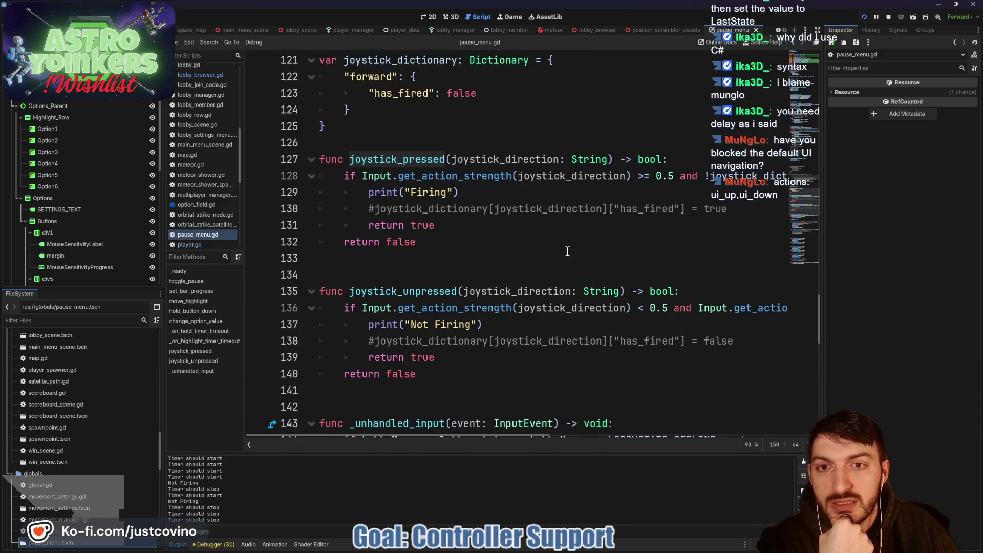
pyautogui.hscroll(5, 453, 178)
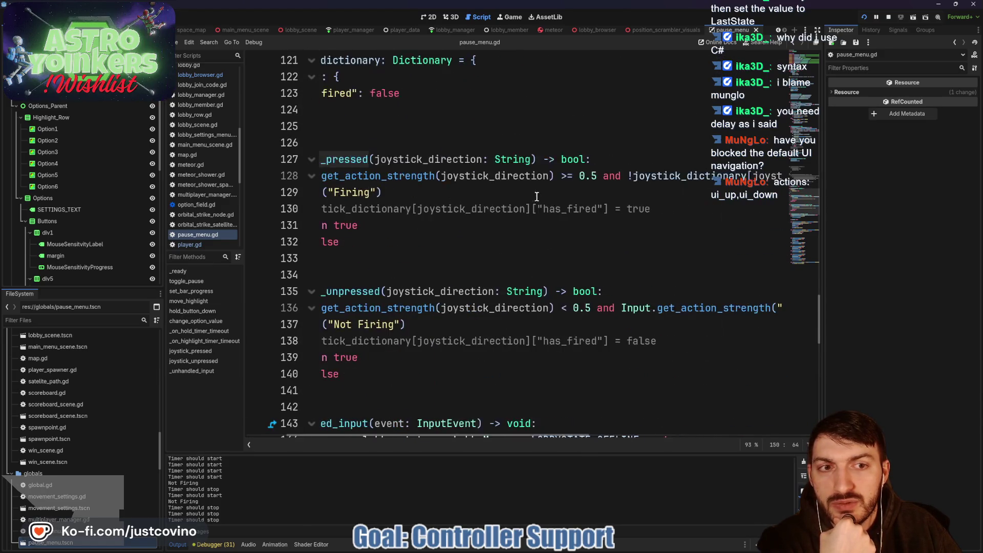
pyautogui.hscroll(-5, 648, 189)
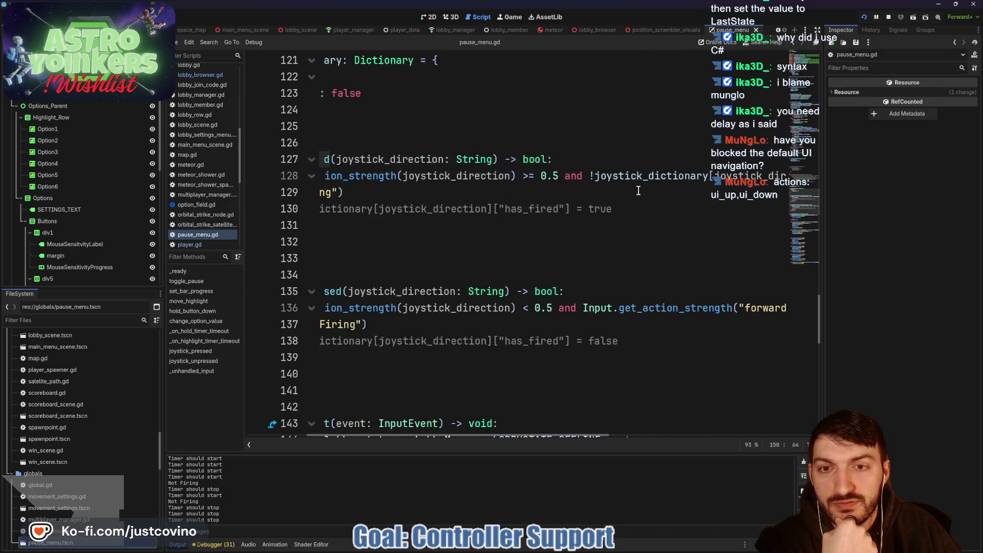
pyautogui.scroll(-4, 602, 202)
pyautogui.scroll(3, 603, 202)
pyautogui.scroll(-4, 603, 202)
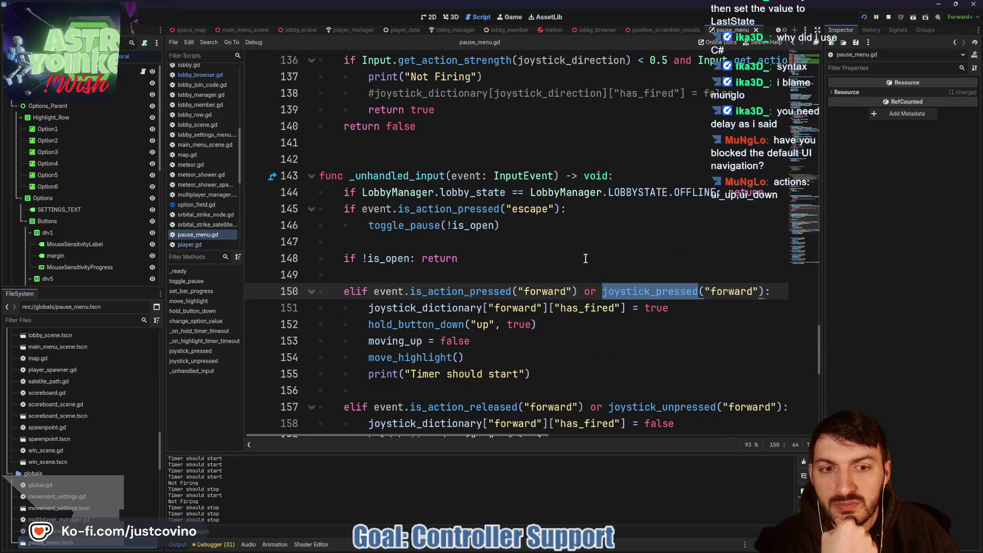
pyautogui.click(669, 307)
pyautogui.moveTo(668, 307)
pyautogui.mouseDown()
pyautogui.moveTo(477, 326)
pyautogui.moveTo(360, 312)
pyautogui.mouseUp()
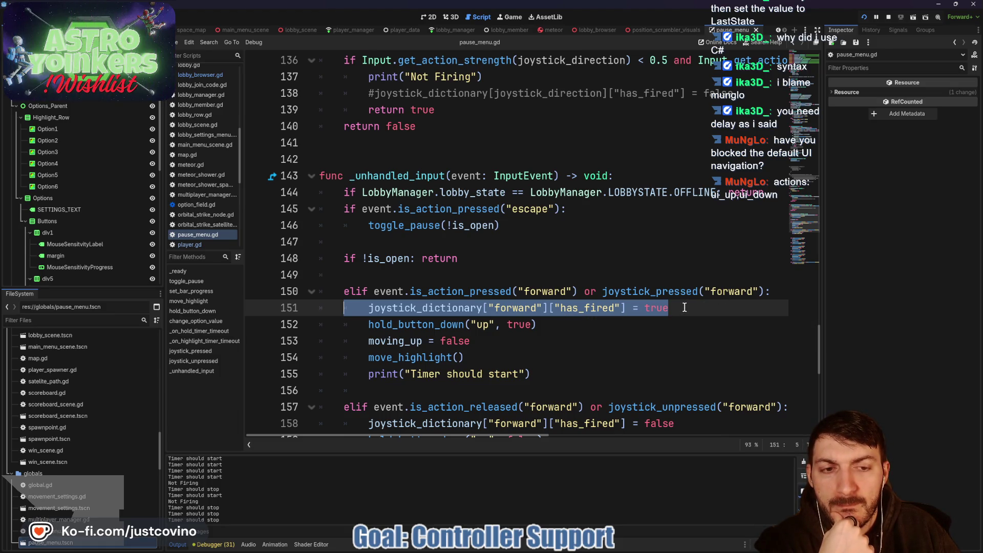
pyautogui.doubleClick(661, 291)
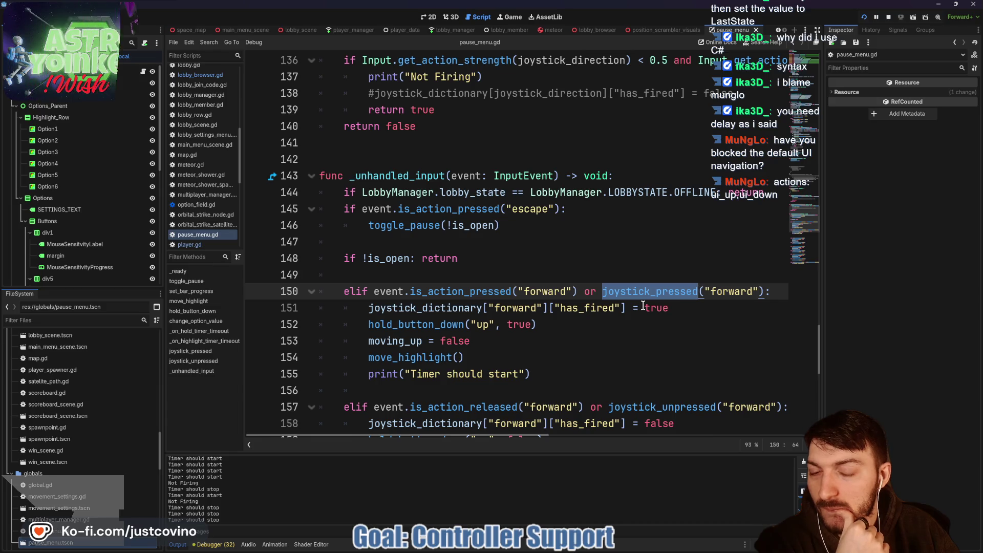
pyautogui.scroll(-2, 642, 306)
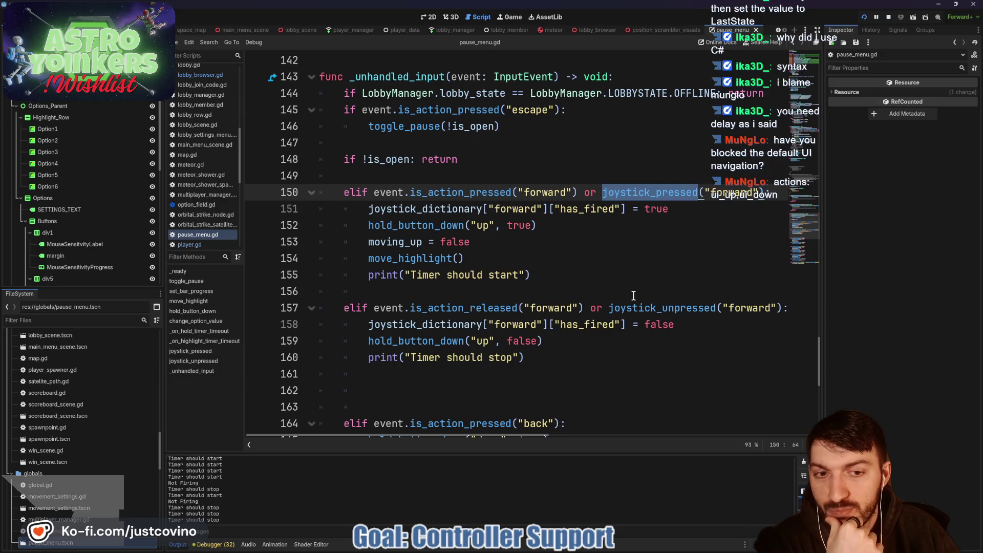
pyautogui.moveTo(681, 324); pyautogui.dragTo(378, 324)
pyautogui.click(691, 311)
pyautogui.click(684, 320)
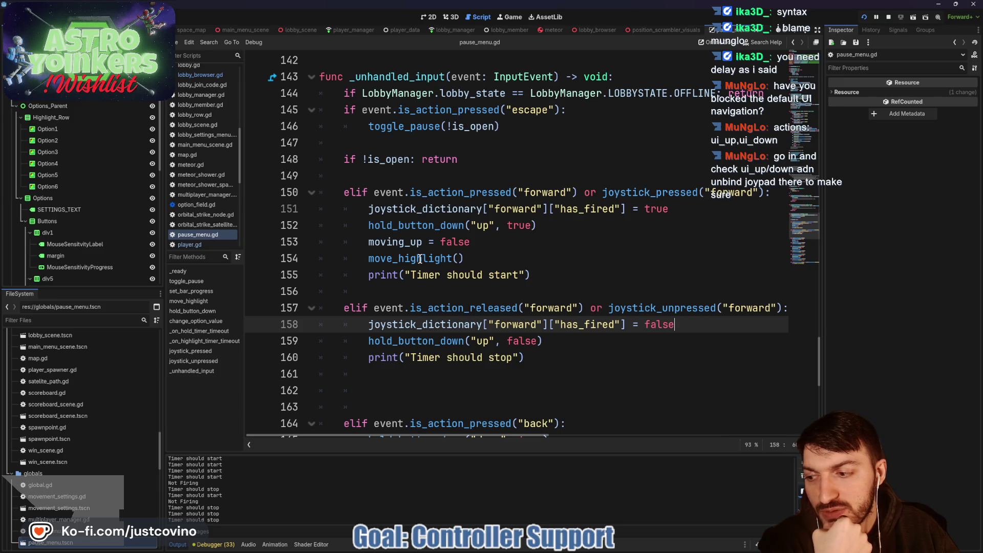
# Show built-in actions in Project Settings' Input Map and scroll to the ui_left/ui_right joypad bindings
pyautogui.click(37, 17)
pyautogui.click(57, 29)
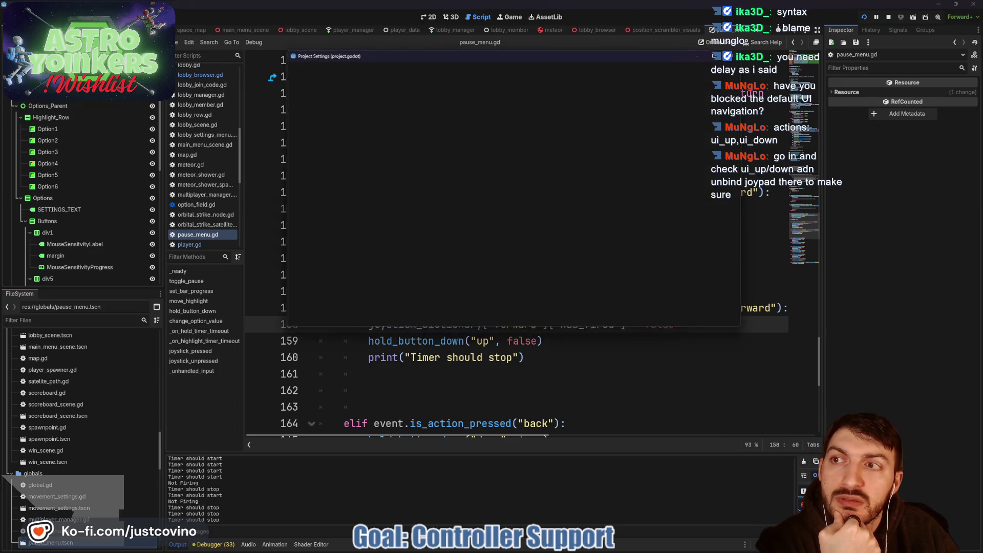
pyautogui.click(691, 95)
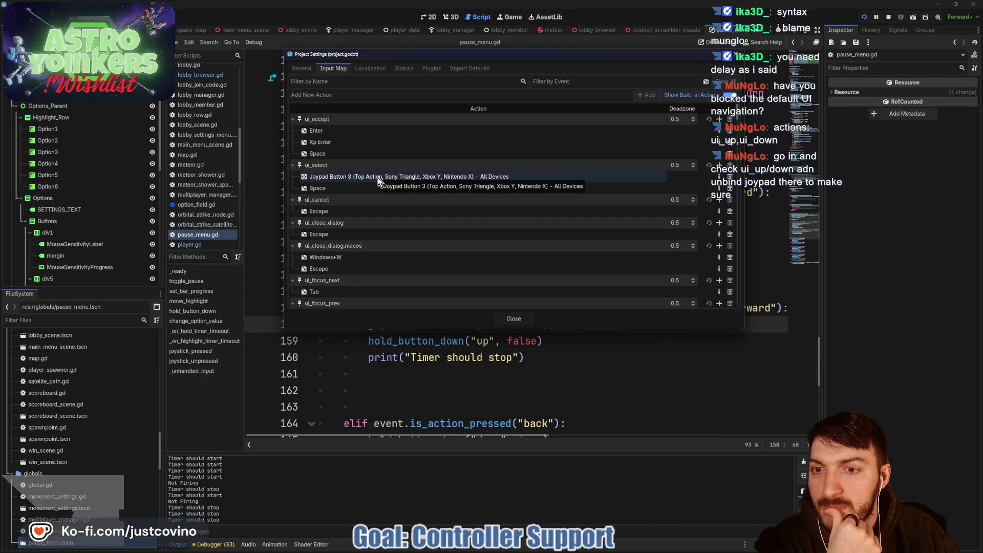
pyautogui.scroll(-3, 378, 180)
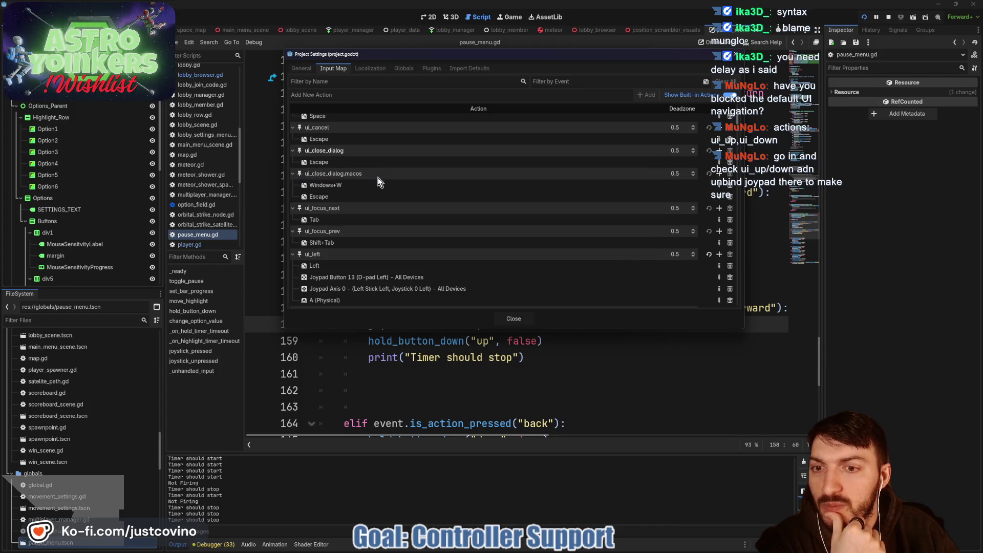
pyautogui.scroll(-1, 377, 187)
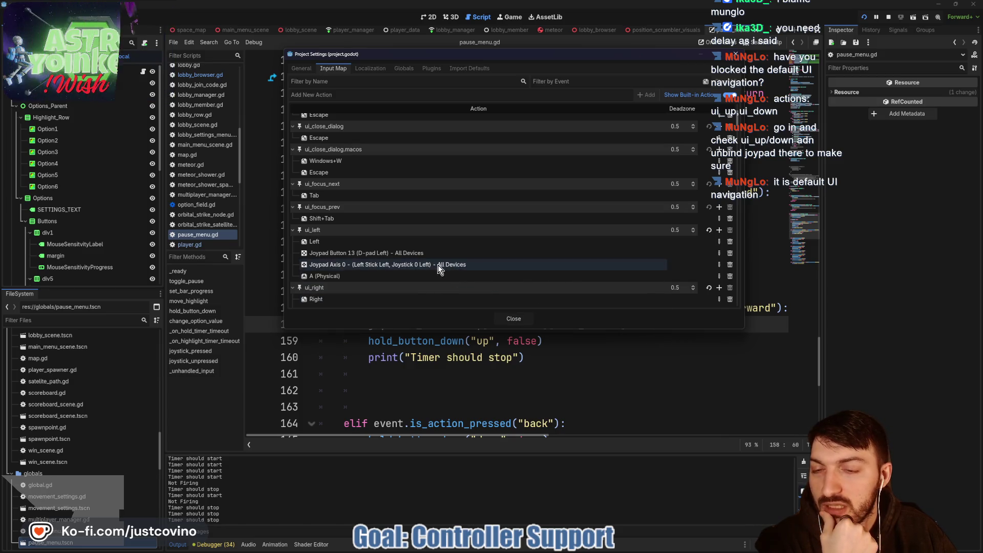
pyautogui.scroll(-1, 389, 251)
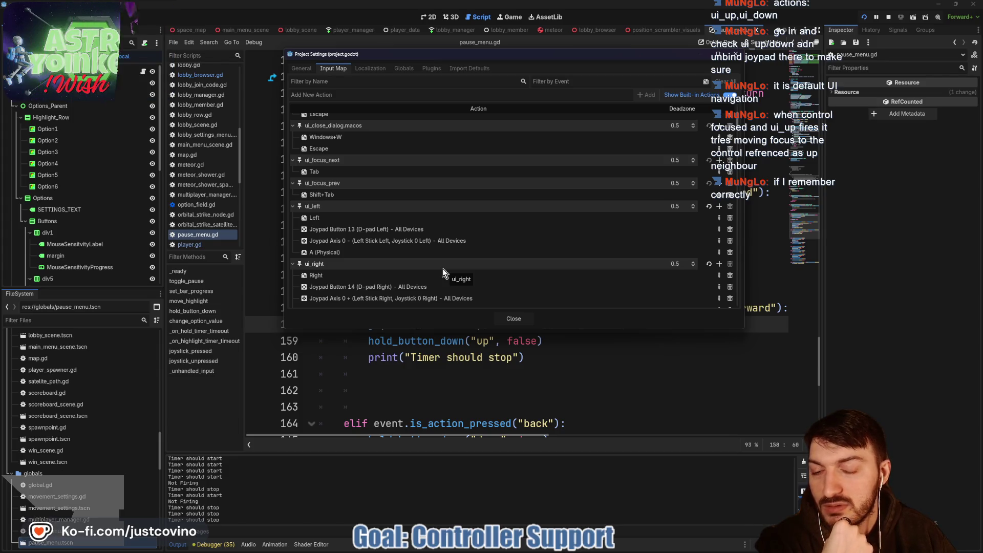
# Close Project Settings and inspect the Focus neighbour settings of Option4, then Option6
pyautogui.click(518, 318)
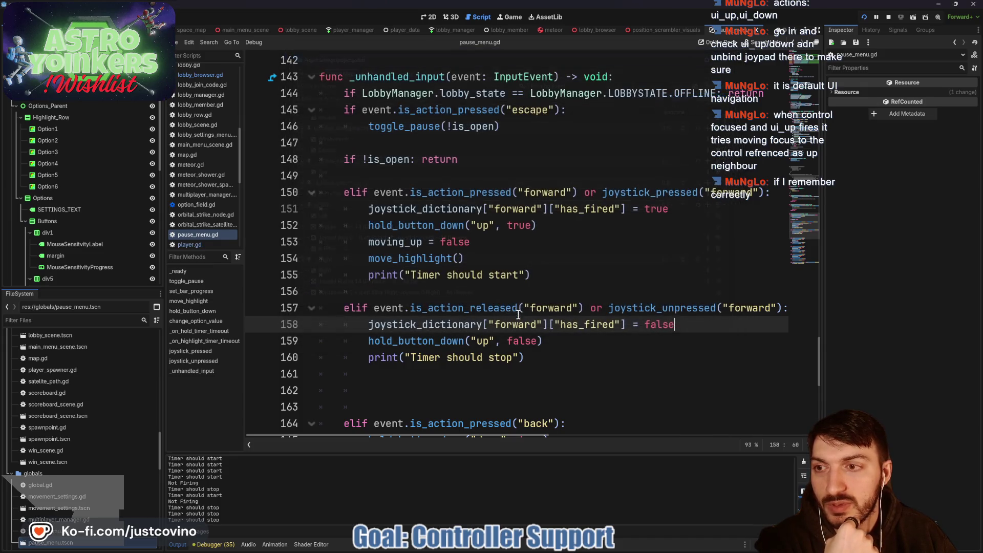
pyautogui.click(48, 163)
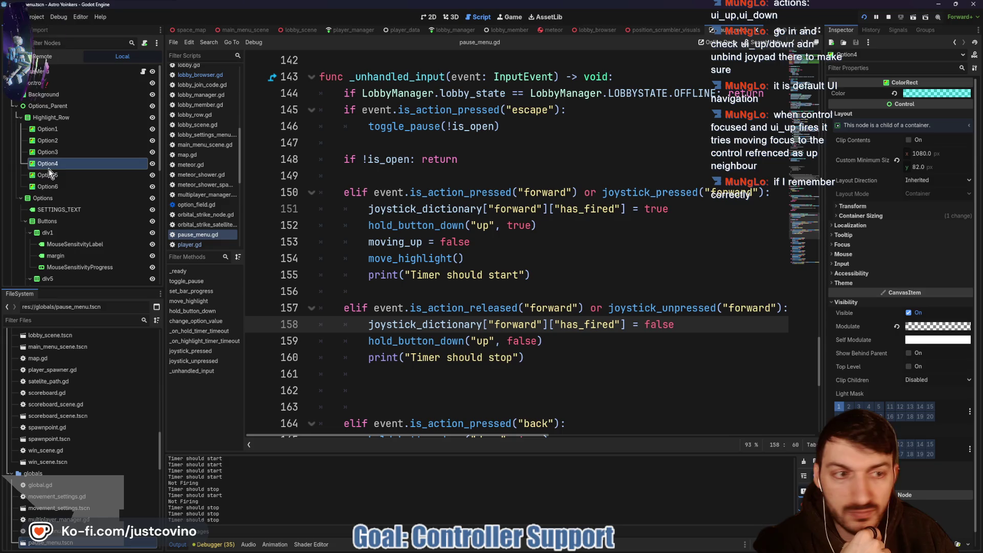
pyautogui.click(853, 245)
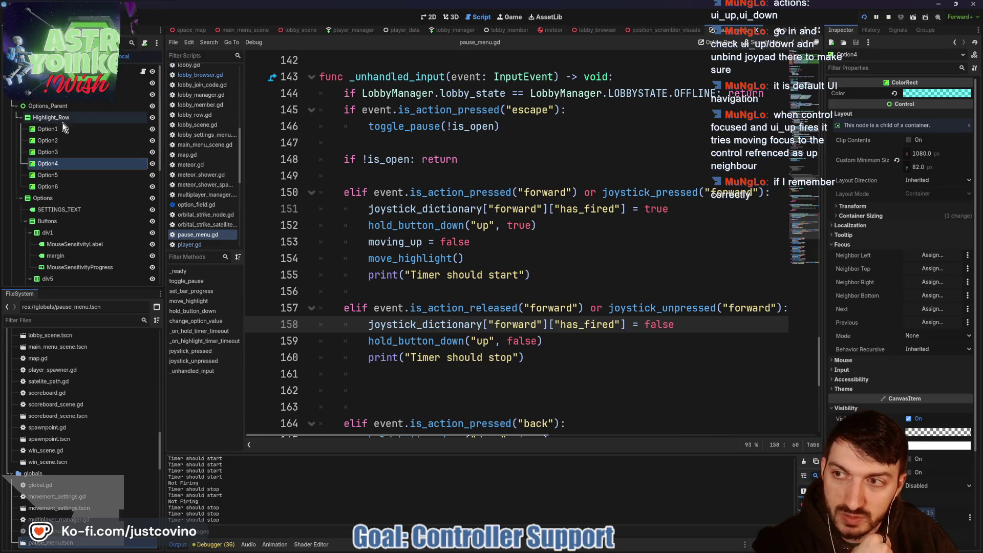
pyautogui.scroll(-1, 57, 168)
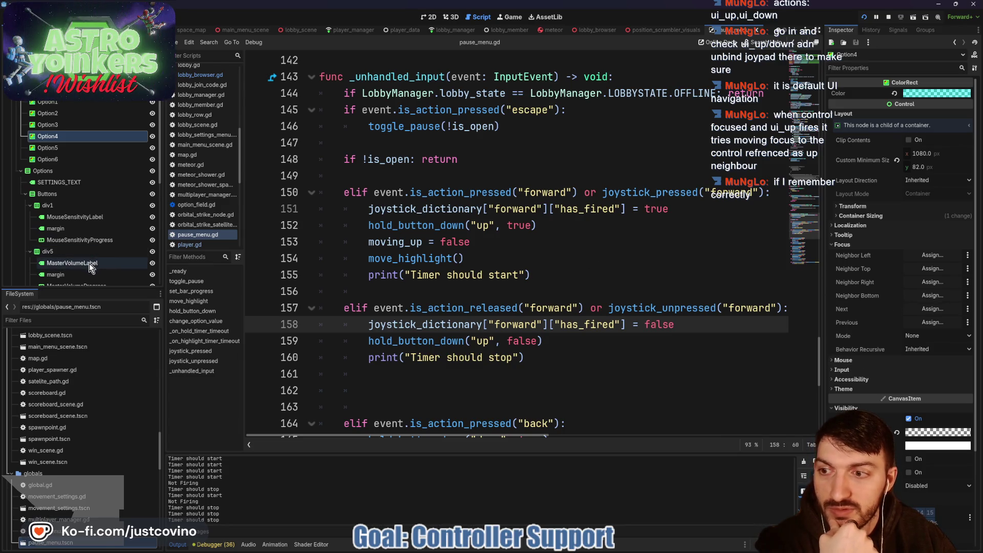
pyautogui.scroll(-3, 89, 264)
pyautogui.scroll(3, 76, 251)
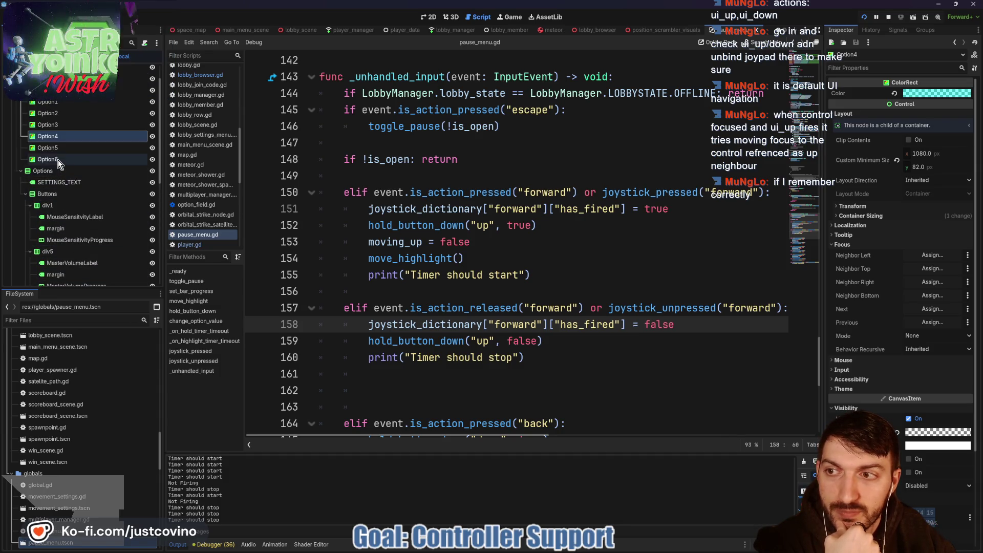
pyautogui.click(58, 160)
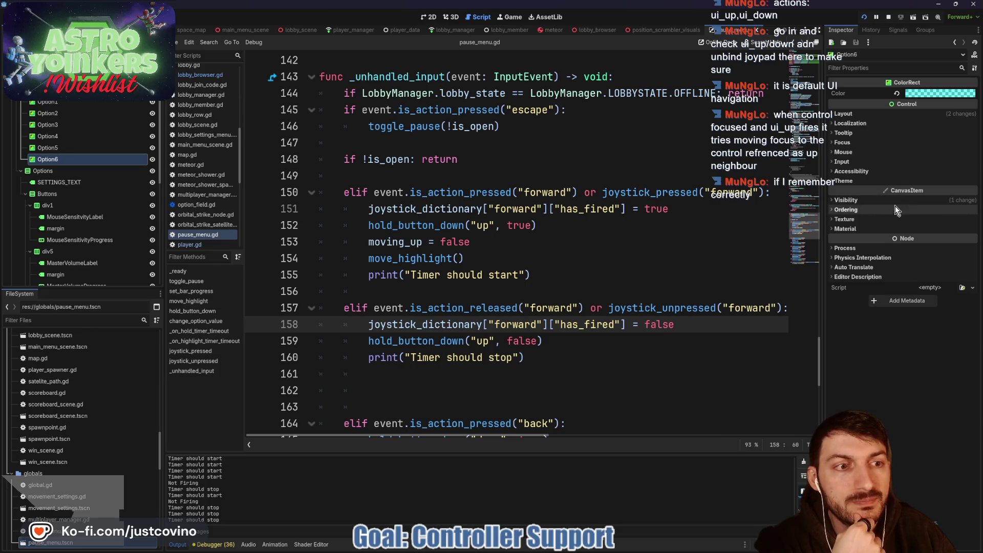
pyautogui.click(842, 142)
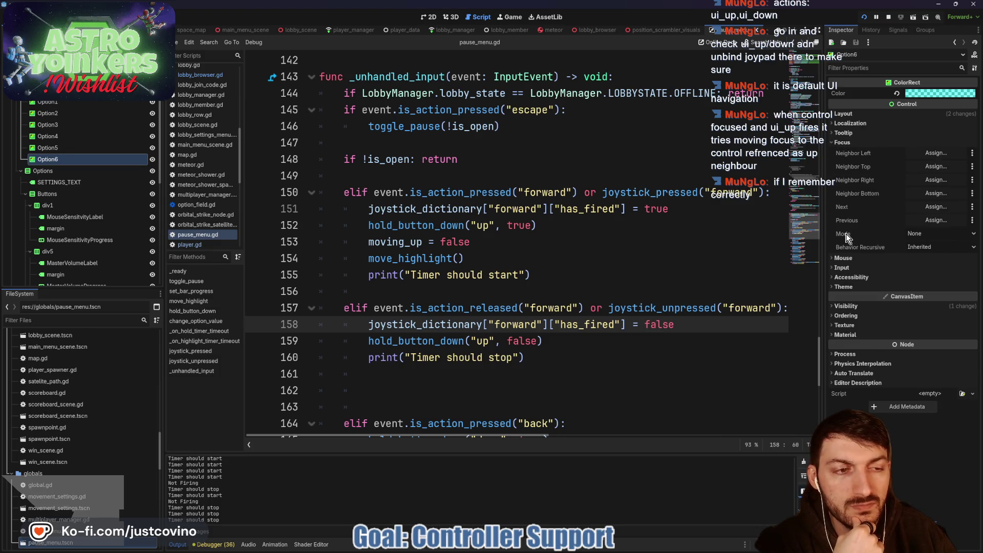
pyautogui.moveTo(845, 238)
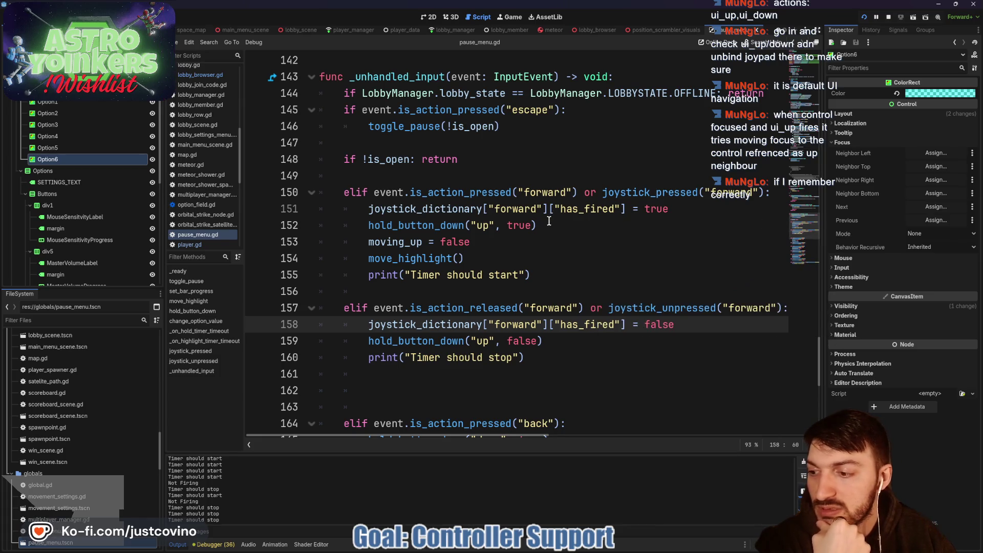
# Scroll pause_menu.gd to line 157 and place the caret before its joystick_unpressed("forward") condition
pyautogui.scroll(-1, 521, 265)
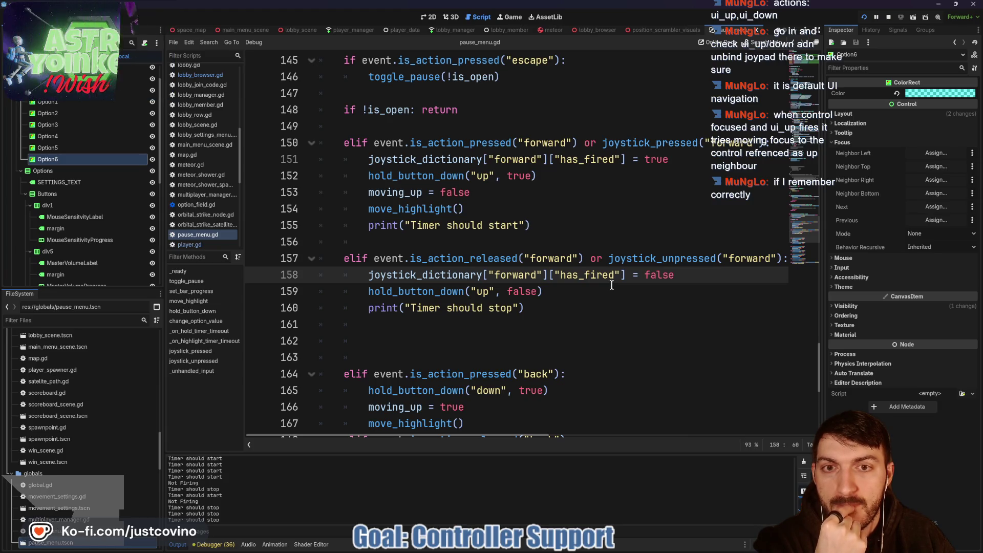
pyautogui.scroll(6, 612, 285)
pyautogui.scroll(5, 611, 286)
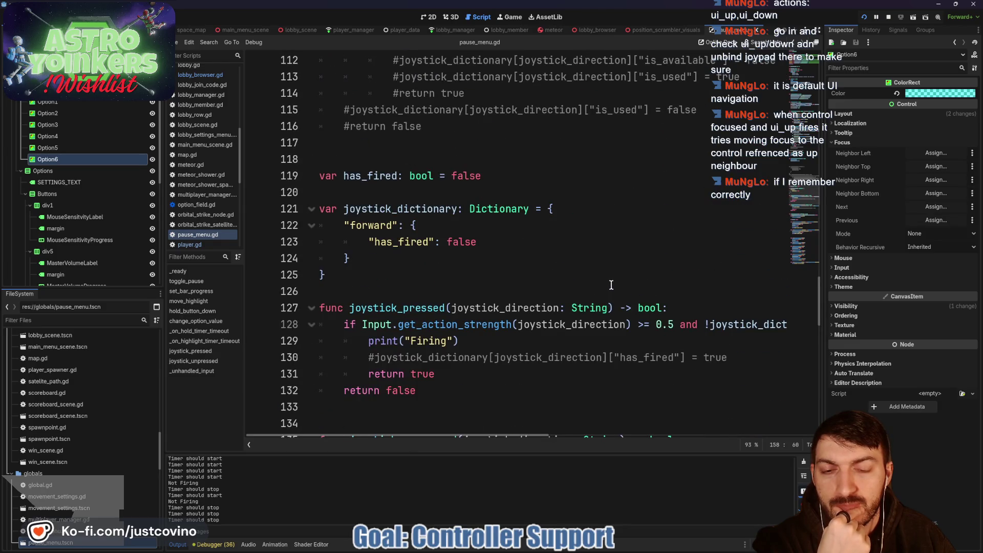
pyautogui.scroll(-1, 611, 285)
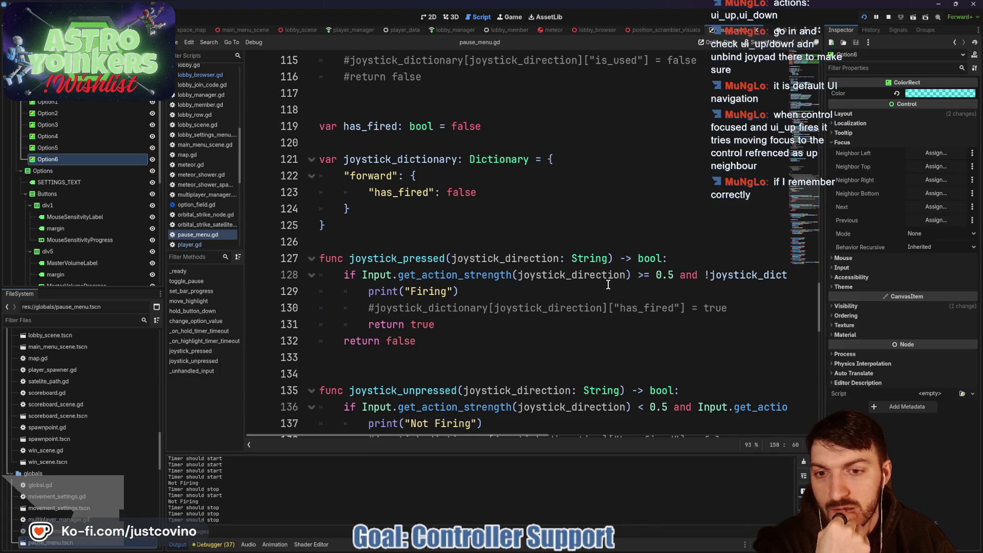
pyautogui.hscroll(1, 567, 321)
pyautogui.hscroll(-1, 563, 317)
pyautogui.scroll(-2, 564, 318)
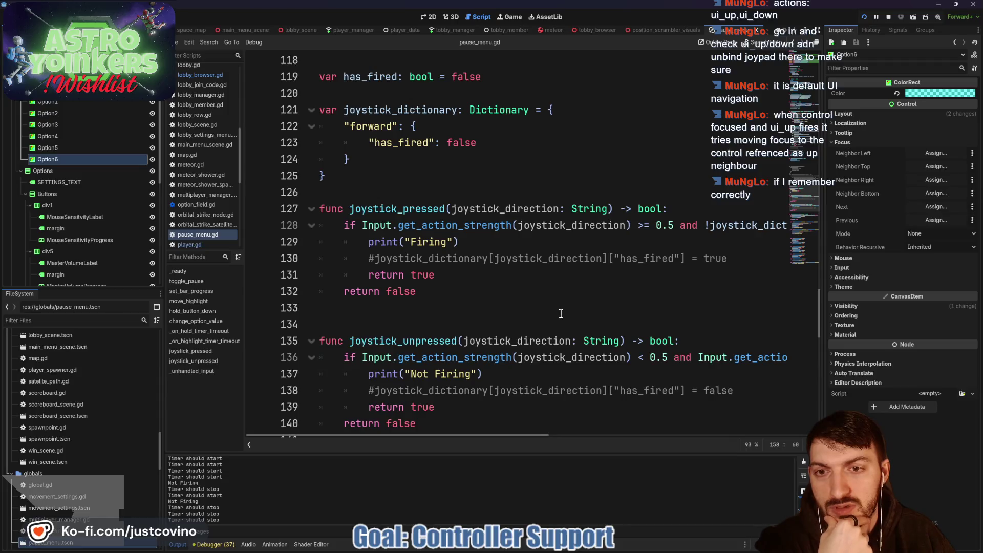
pyautogui.scroll(-8, 560, 313)
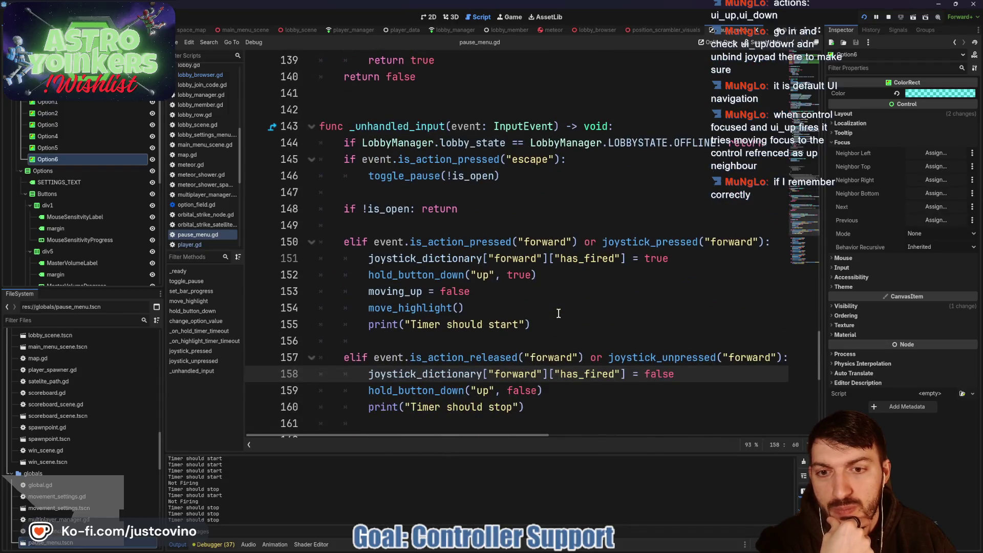
pyautogui.doubleClick(466, 259)
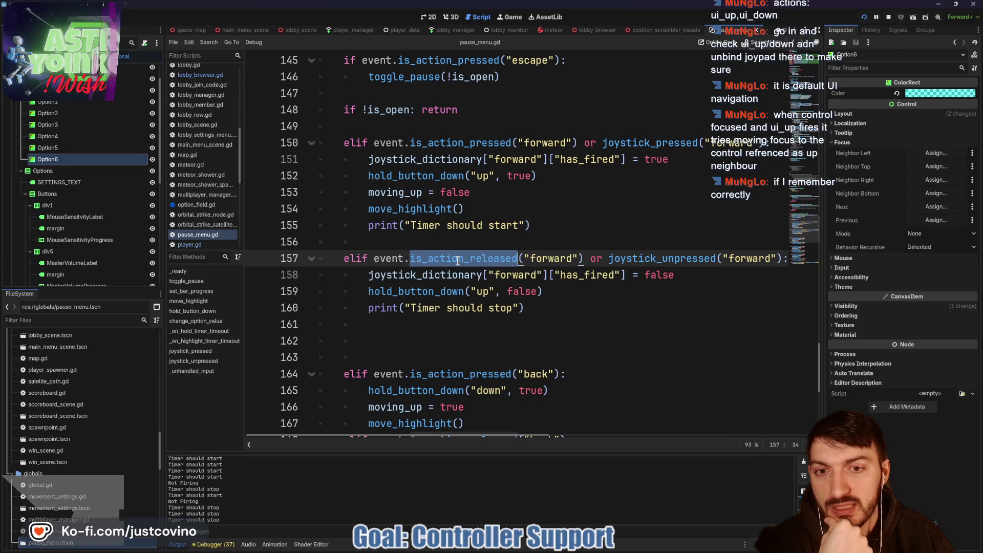
pyautogui.click(594, 258)
pyautogui.moveTo(614, 258)
pyautogui.mouseDown()
pyautogui.moveTo(399, 259)
pyautogui.moveTo(742, 259)
pyautogui.moveTo(414, 270)
pyautogui.mouseUp()
pyautogui.click(395, 336)
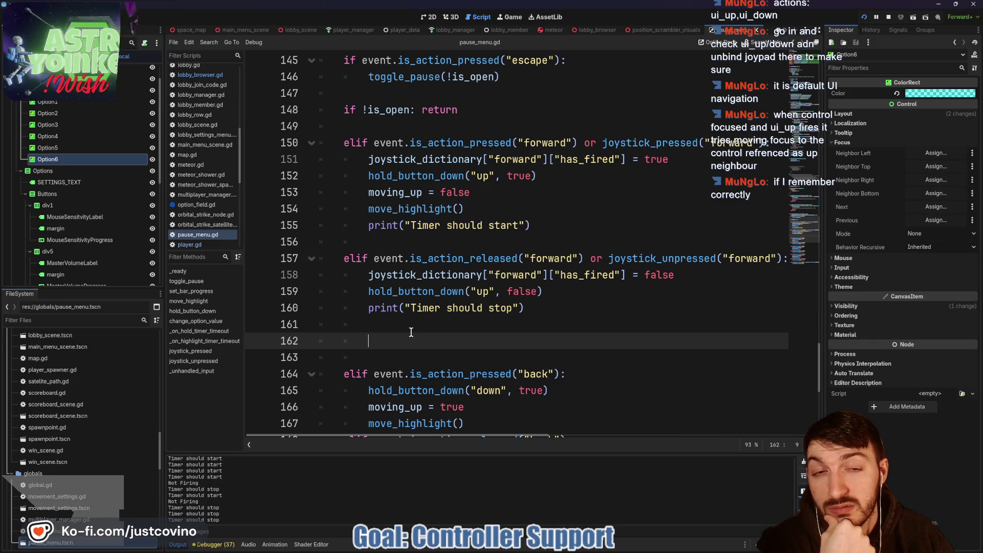
pyautogui.click(590, 258)
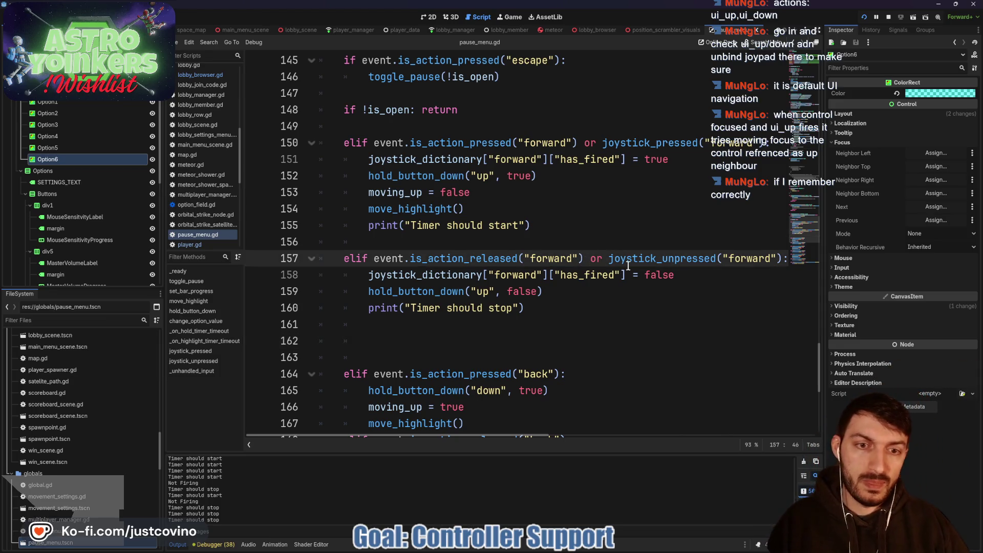
# Comment out the joystick conditions on the forward press and release checks (lines 150-158)
pyautogui.write('#')
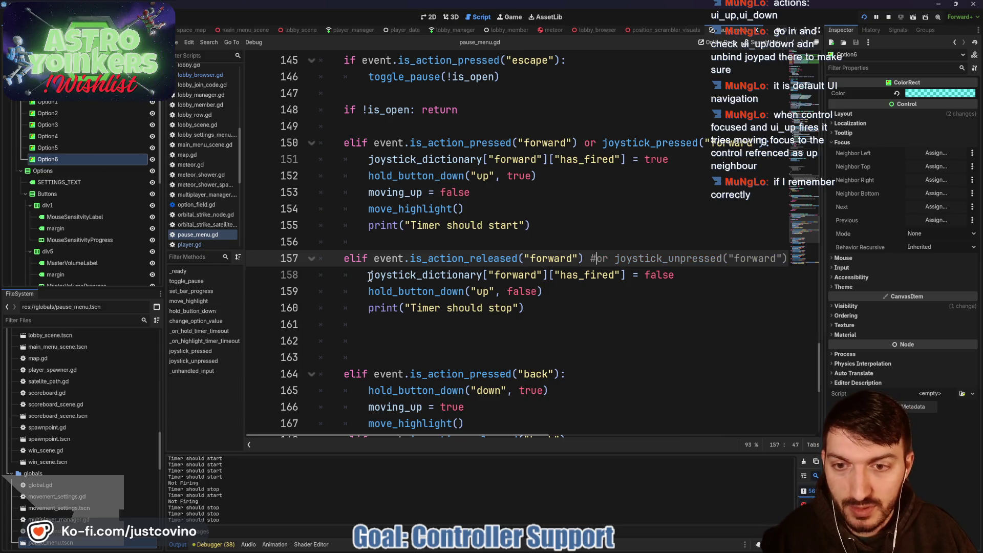
pyautogui.click(369, 275)
pyautogui.write('#')
pyautogui.click(586, 258)
pyautogui.write(':')
pyautogui.click(575, 143)
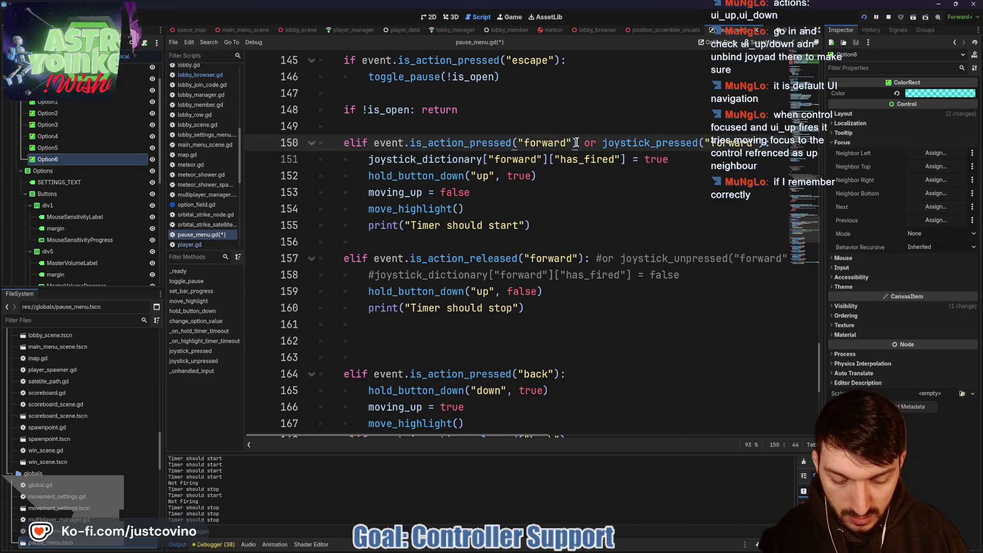
pyautogui.write(': #')
pyautogui.press('Delete')
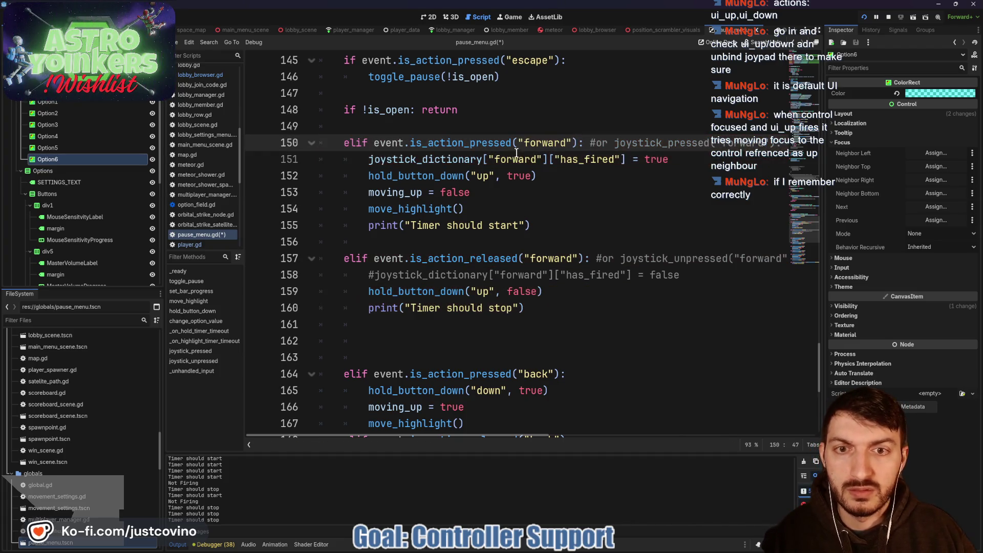
pyautogui.click(369, 160)
pyautogui.write('#')
# Add an elif joystick_pressed("forward") branch on line 162 that calls move_highlight()
pyautogui.click(384, 336)
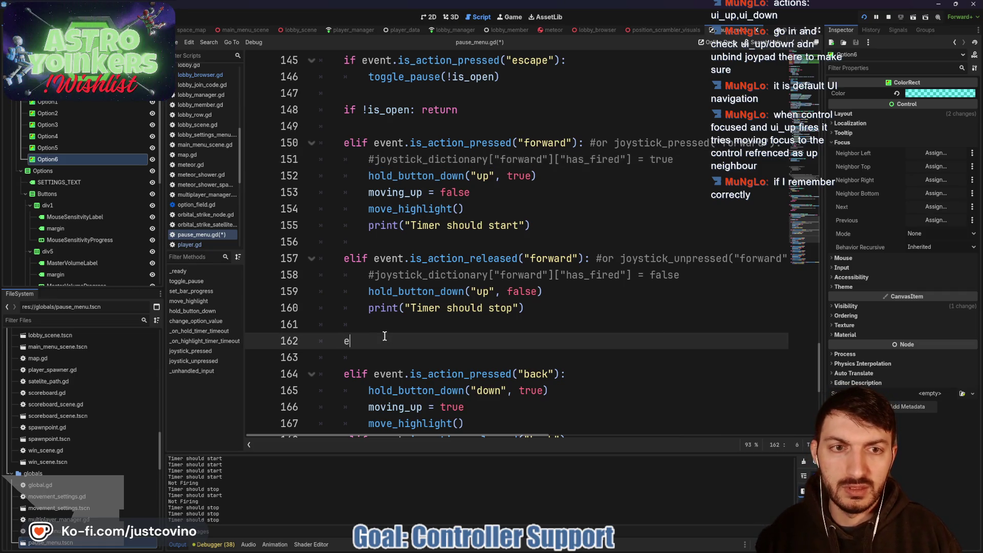
pyautogui.write('lif joy')
pyautogui.press('Down')
pyautogui.press('Return')
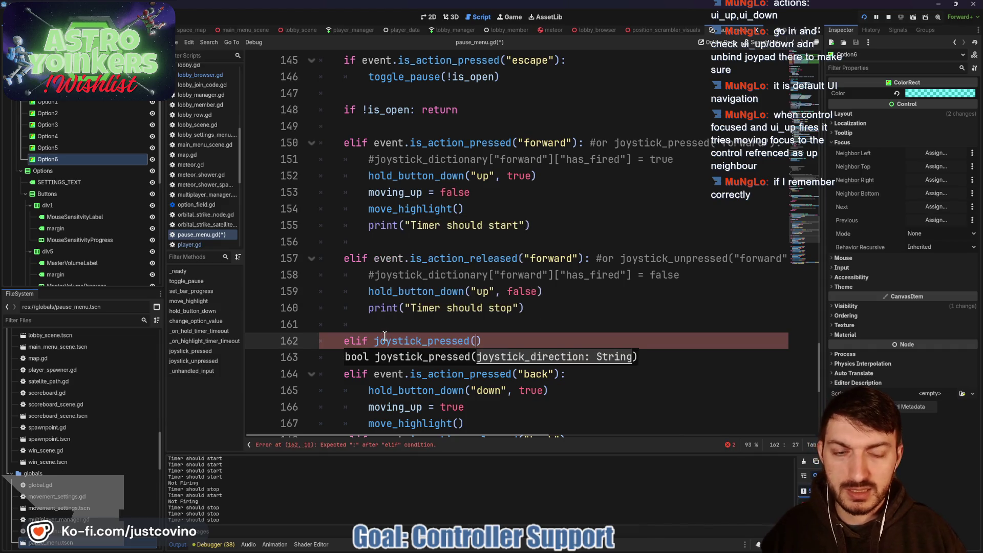
pyautogui.write('fo')
pyautogui.press('BackSpace')
pyautogui.press('BackSpace')
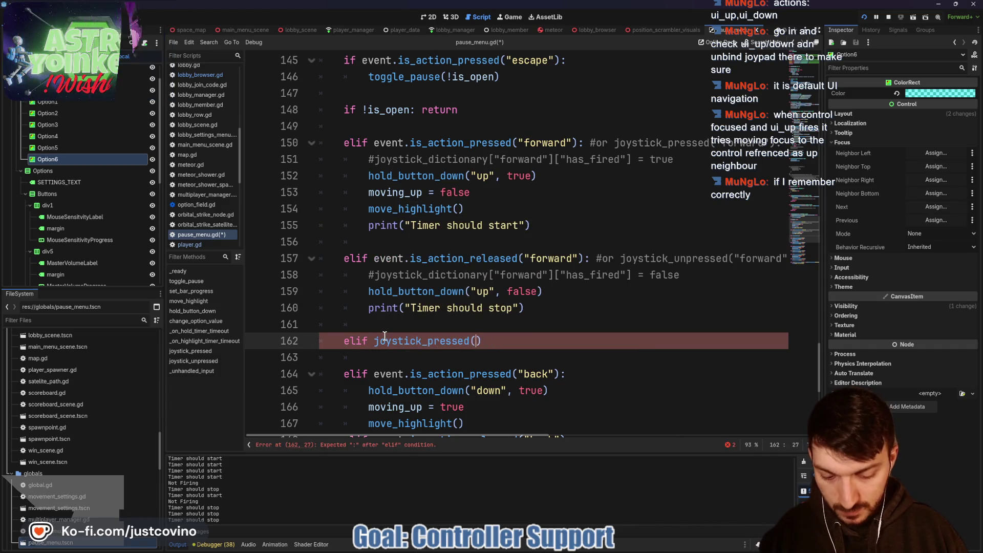
pyautogui.write('"forward')
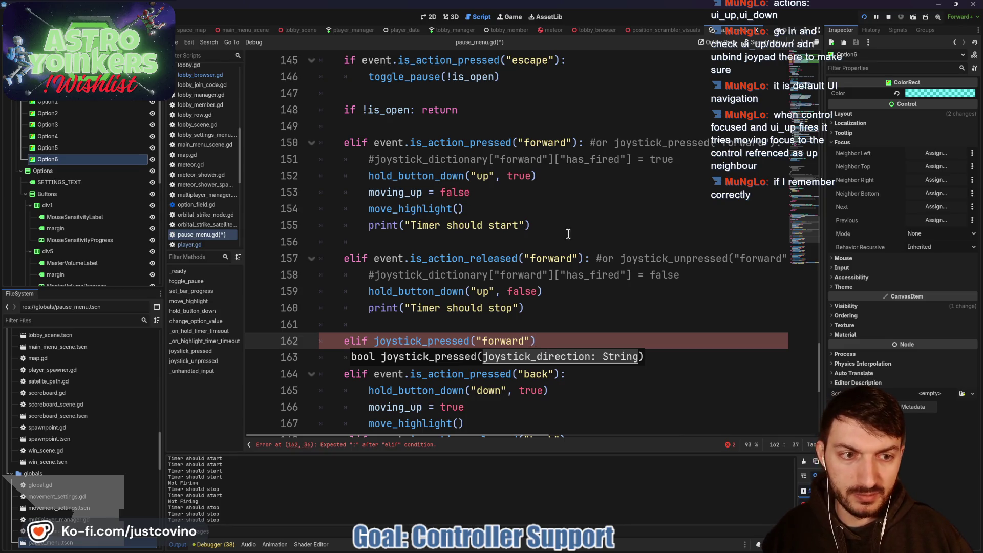
pyautogui.hscroll(5, 563, 231)
pyautogui.hscroll(-5, 588, 245)
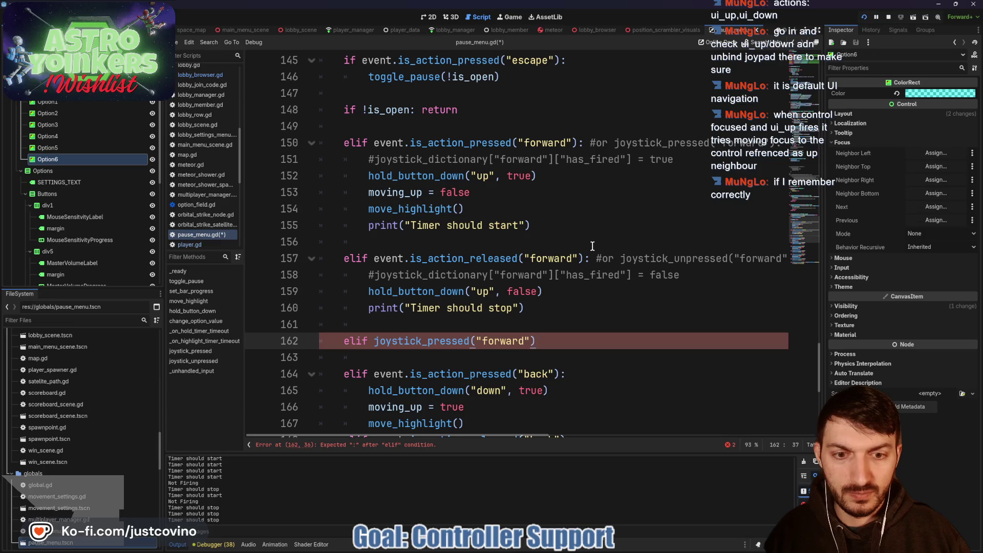
pyautogui.write(':')
pyautogui.press('Return')
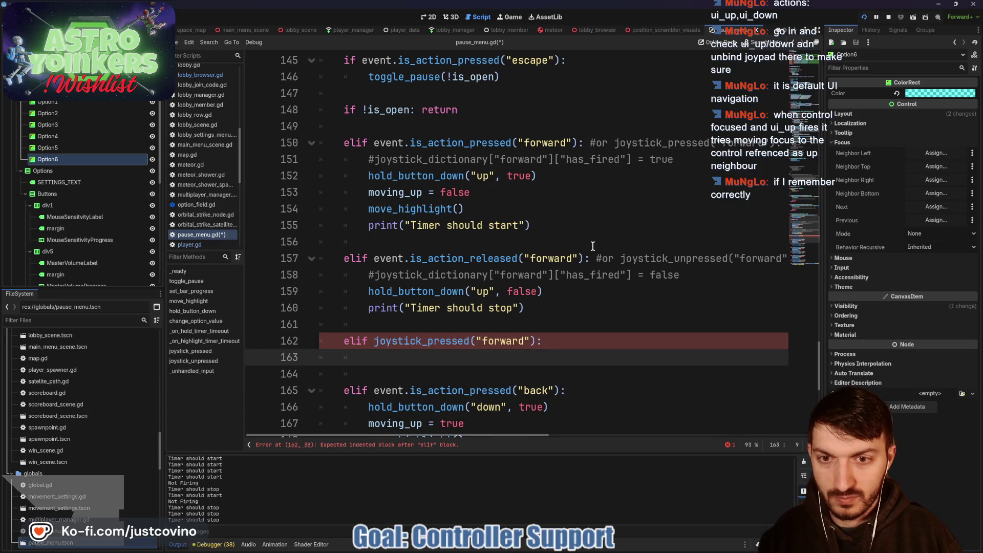
pyautogui.write('move')
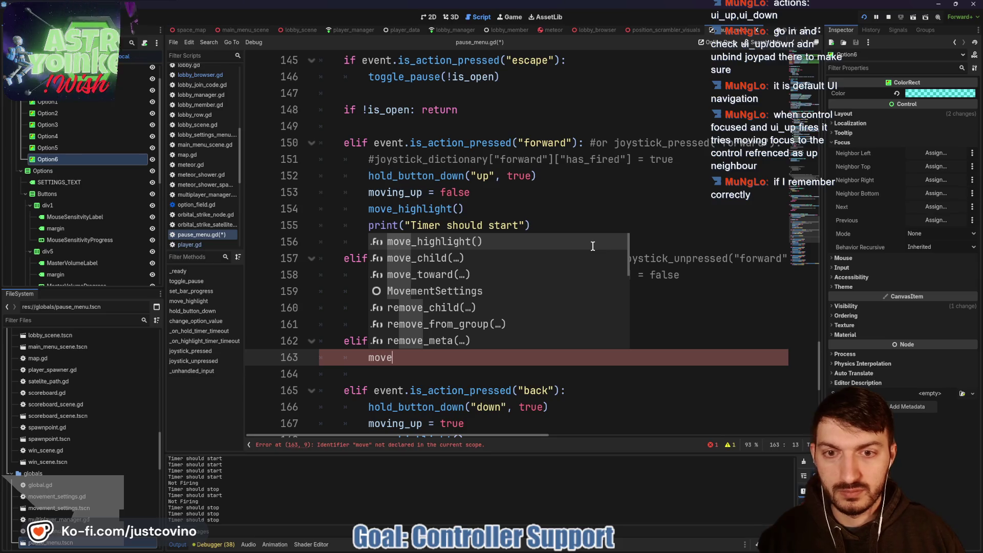
pyautogui.press('Return')
pyautogui.press('Return')
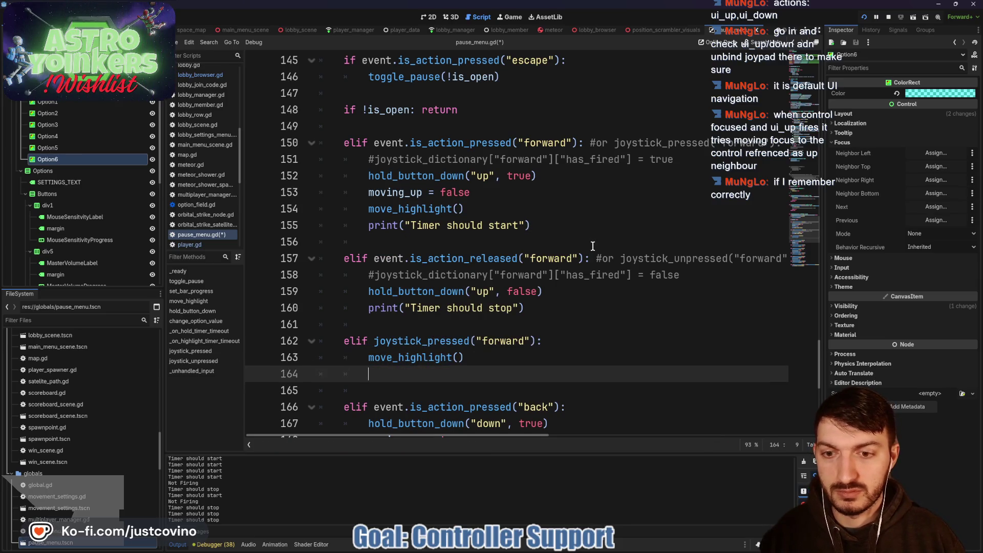
# Add an elif joystick_unpressed("forward") branch that resets has_fired to false
pyautogui.write('elif joy')
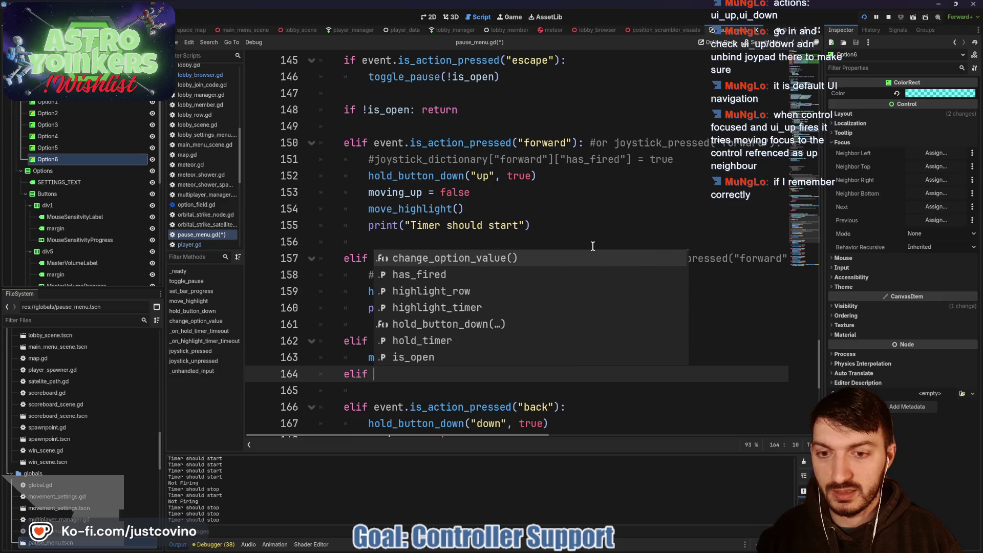
pyautogui.press('Down')
pyautogui.press('Down')
pyautogui.press('Return')
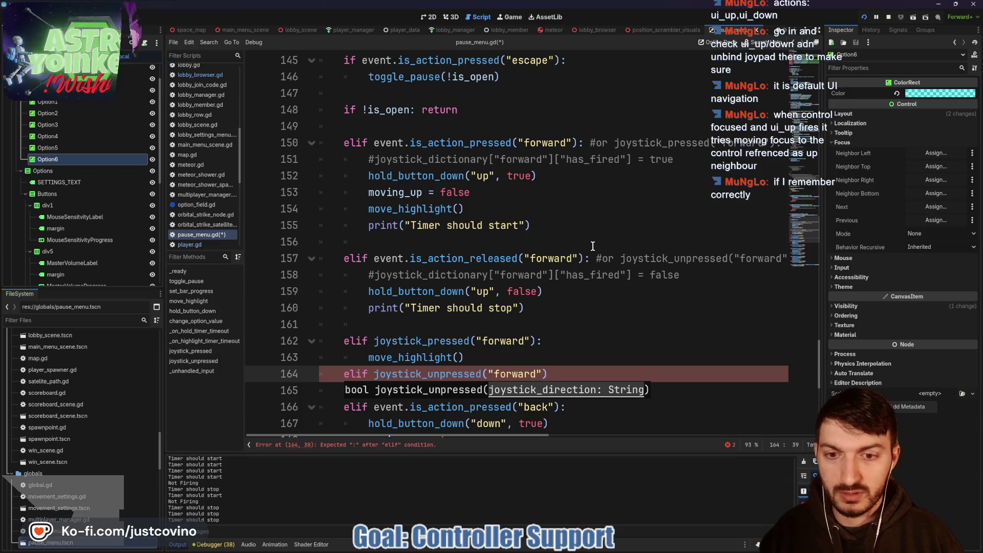
pyautogui.write('"):')
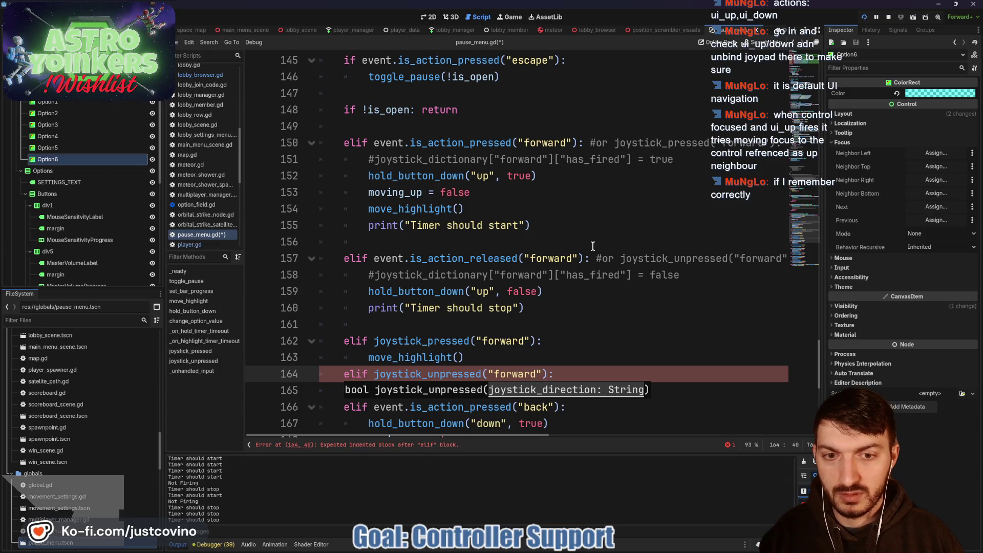
pyautogui.press('Return')
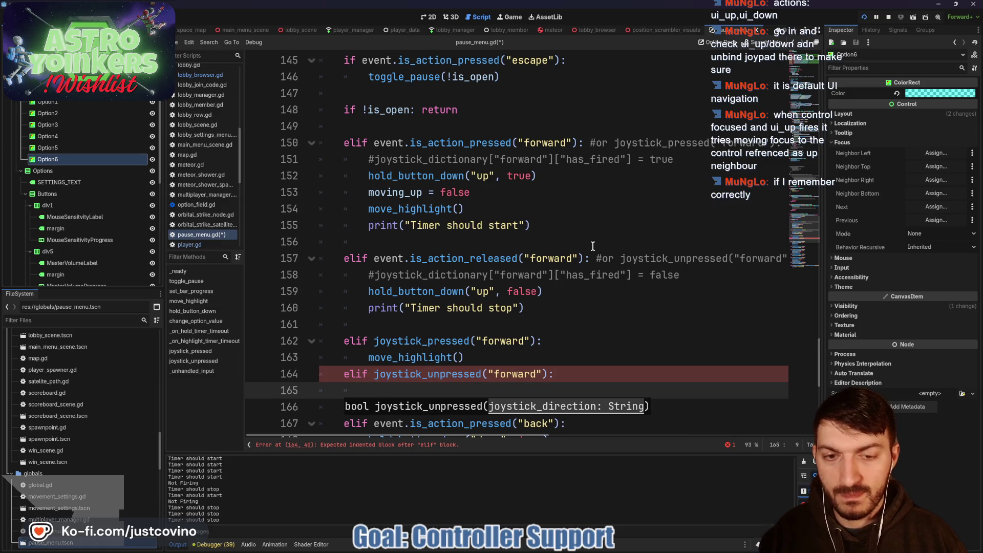
pyautogui.moveTo(679, 275); pyautogui.dragTo(376, 271)
pyautogui.hotkey('ctrl', 'c')
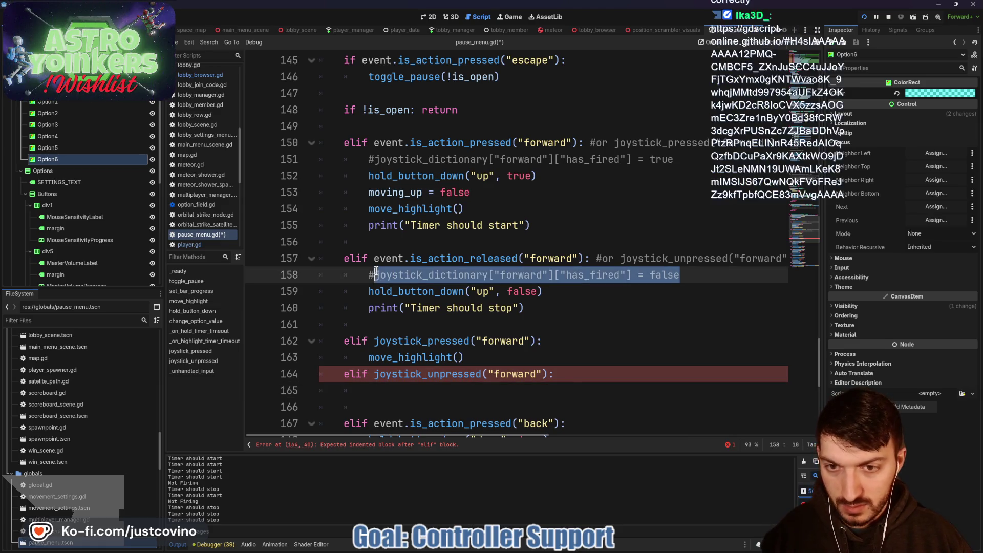
pyautogui.click(385, 389)
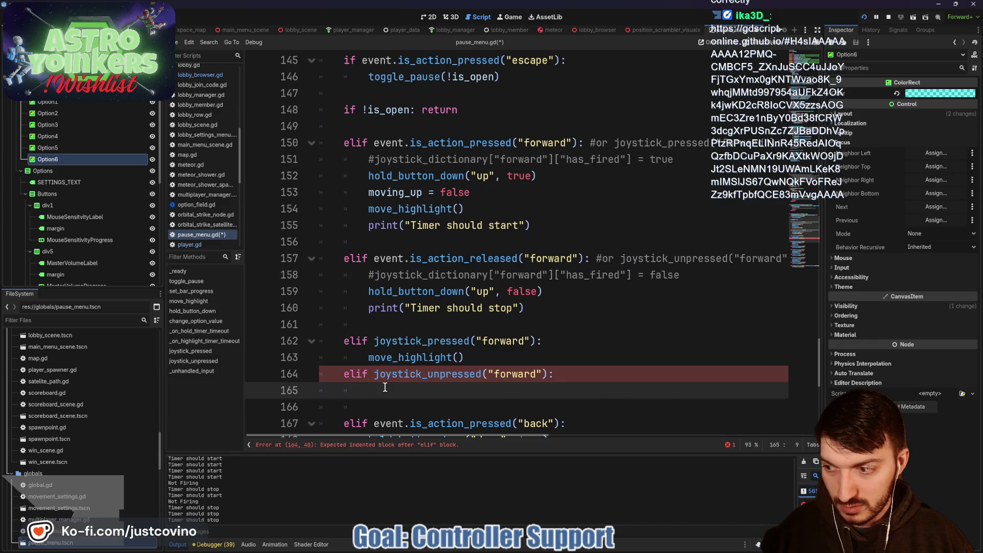
pyautogui.hotkey('ctrl', 'v')
# Paste joystick_dictionary["forward"]["has_fired"] = true under the joystick_pressed call and save the script
pyautogui.moveTo(686, 153); pyautogui.dragTo(372, 160)
pyautogui.hotkey('ctrl', 'c')
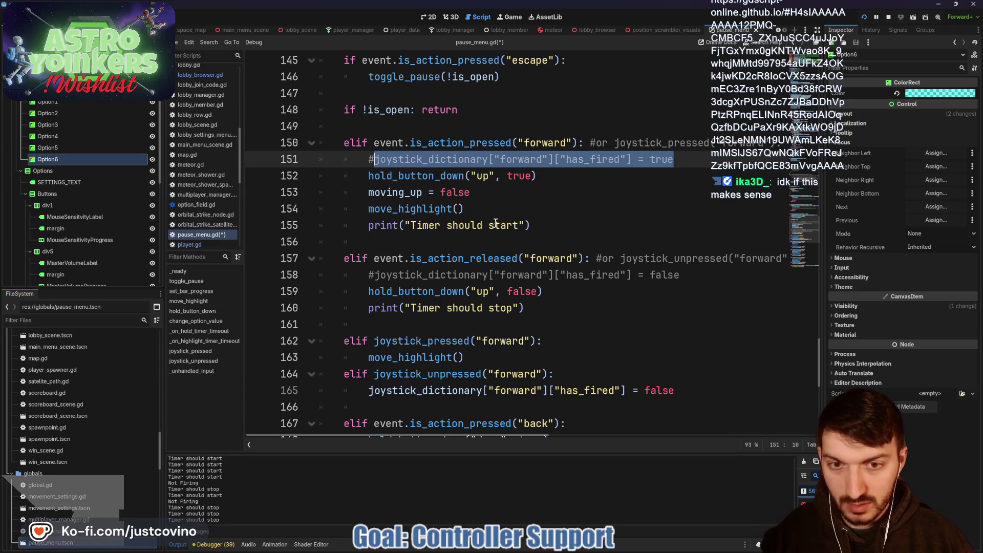
pyautogui.click(492, 364)
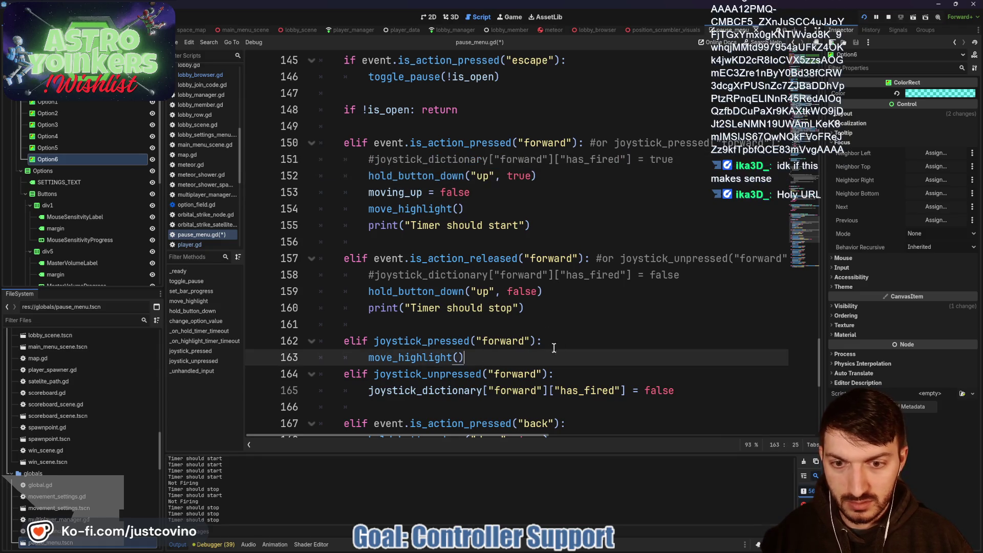
pyautogui.click(557, 341)
pyautogui.press('Return')
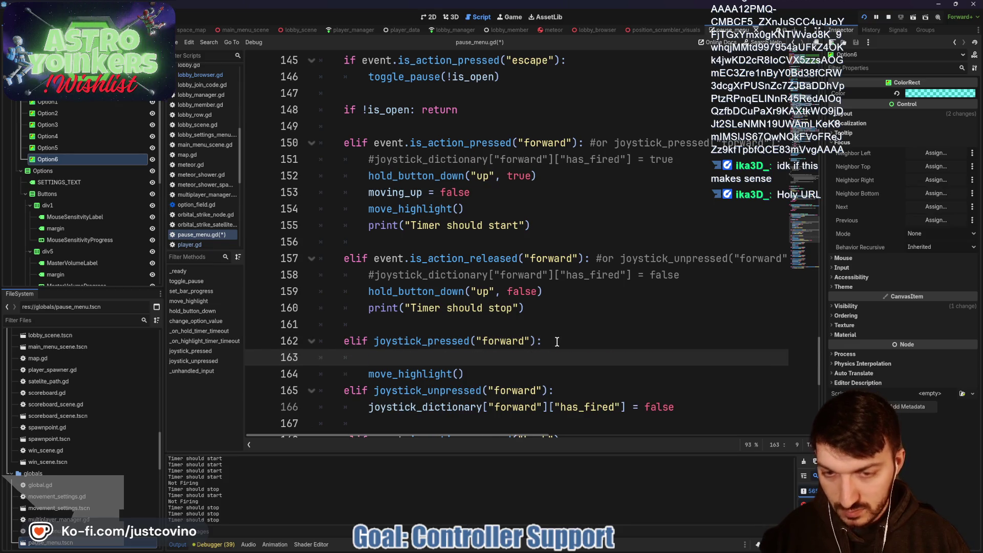
pyautogui.hotkey('ctrl', 'v')
pyautogui.scroll(-2, 515, 372)
pyautogui.click(514, 275)
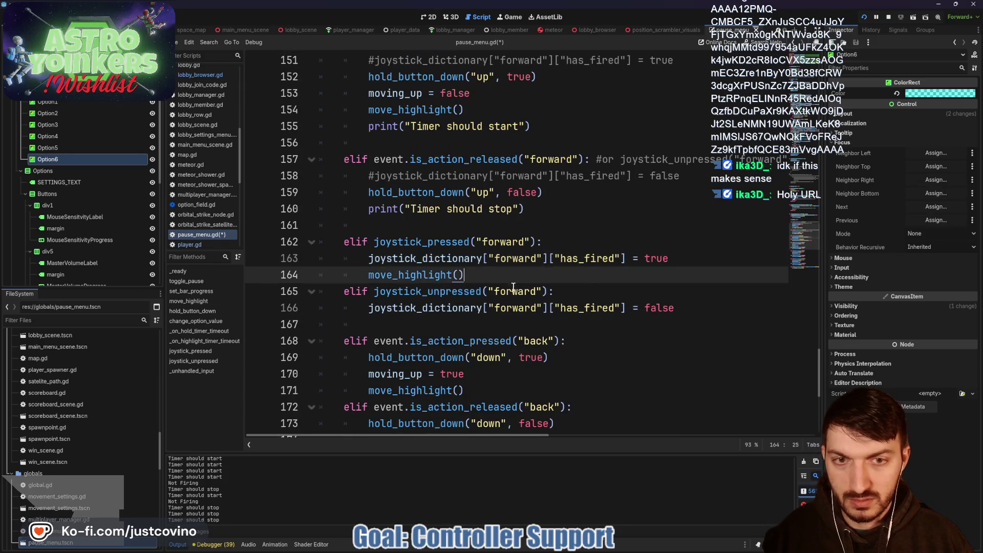
pyautogui.hotkey('ctrl', 's')
# Bring the running game window forward and relaunch the game with F5
pyautogui.moveTo(524, 546)
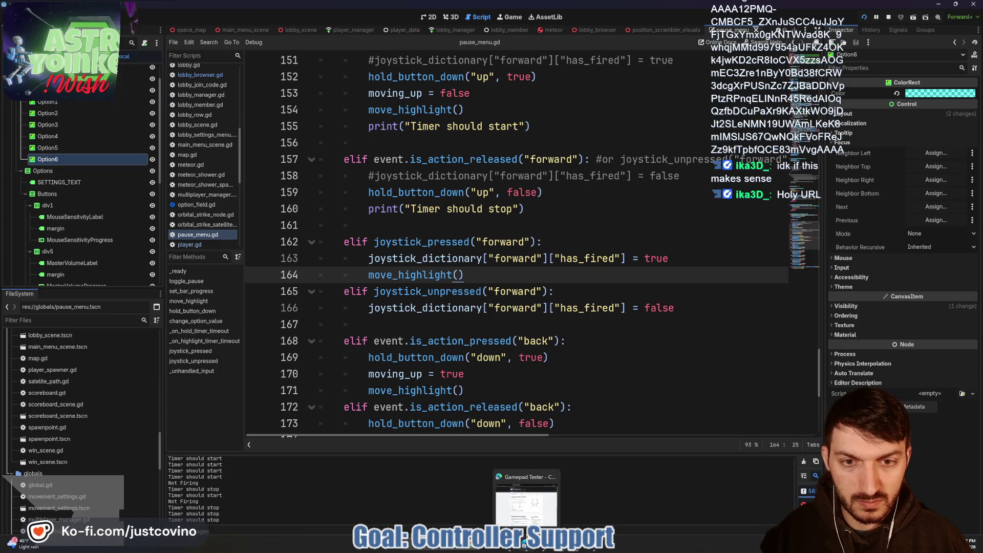
pyautogui.click(607, 494)
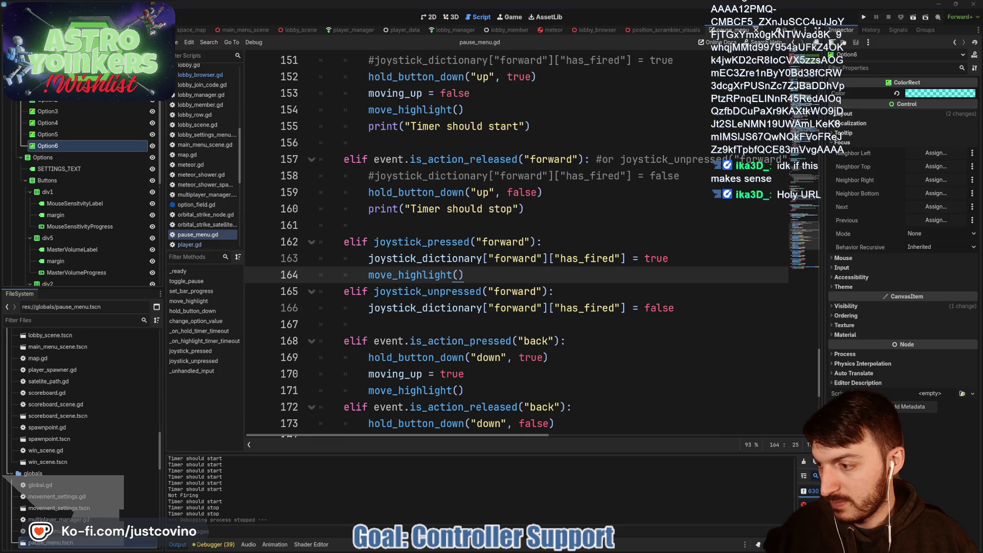
pyautogui.press('F5')
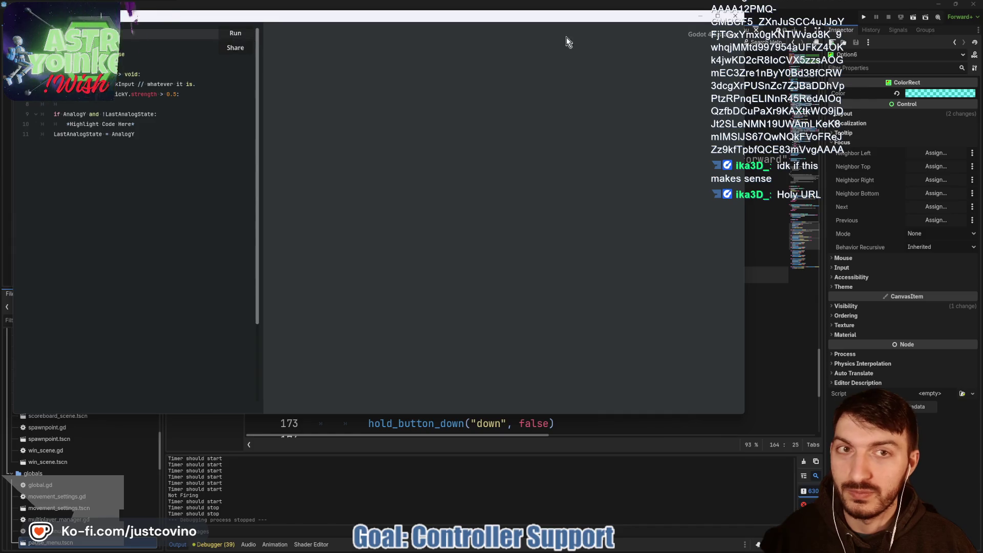
# Close the running game window
pyautogui.click(735, 16)
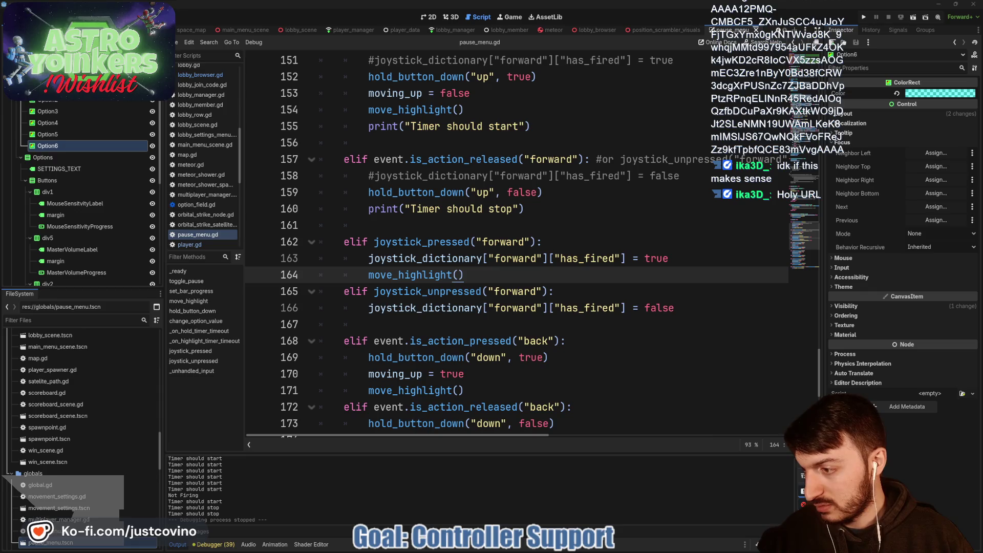
# Load the shared GDScript Online snippet link in a new browser tab
pyautogui.moveTo(471, 544)
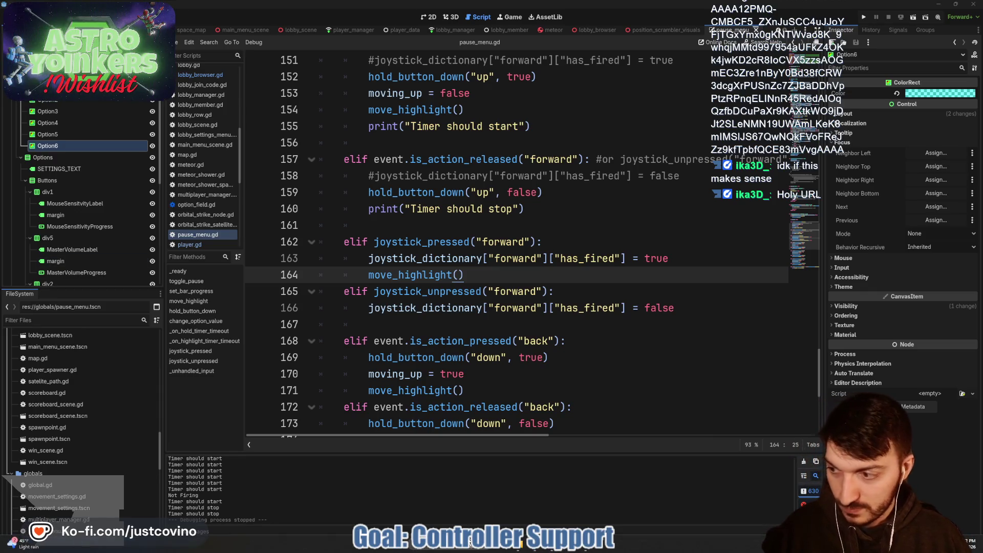
pyautogui.click(533, 549)
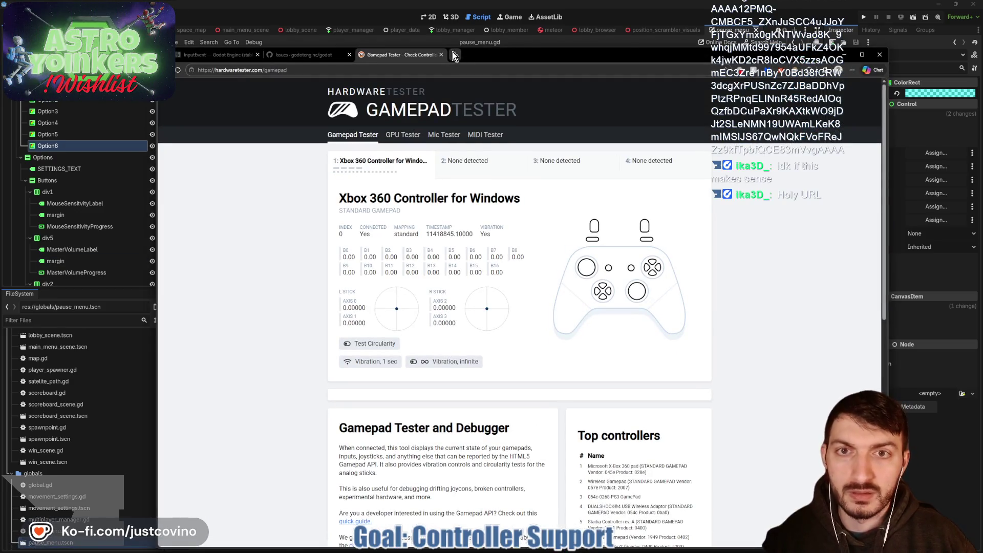
pyautogui.click(453, 52)
pyautogui.hotkey('ctrl', 'v')
pyautogui.press('Return')
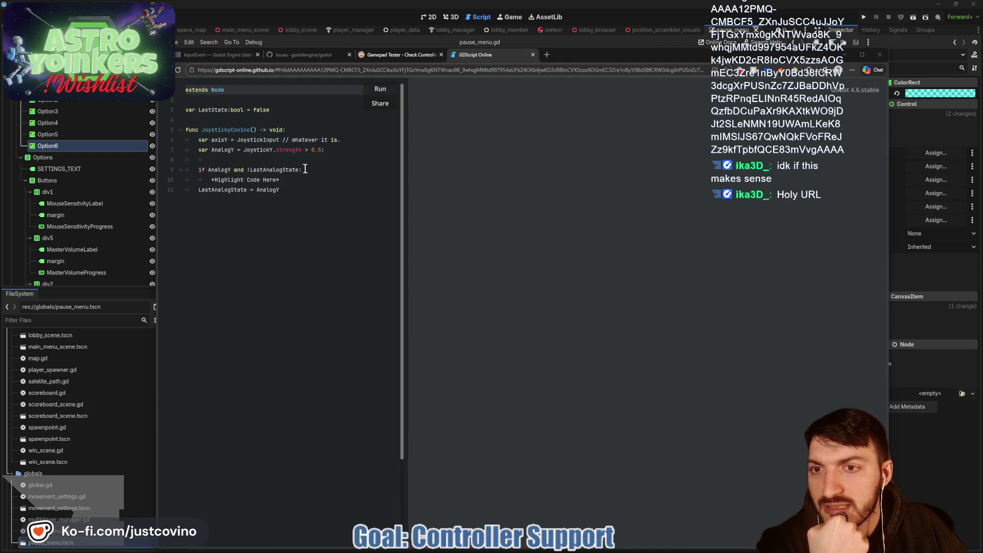
# Highlight the LastAnalogState and AnalogY uses in the snippet, then minimize the browser
pyautogui.doubleClick(274, 170)
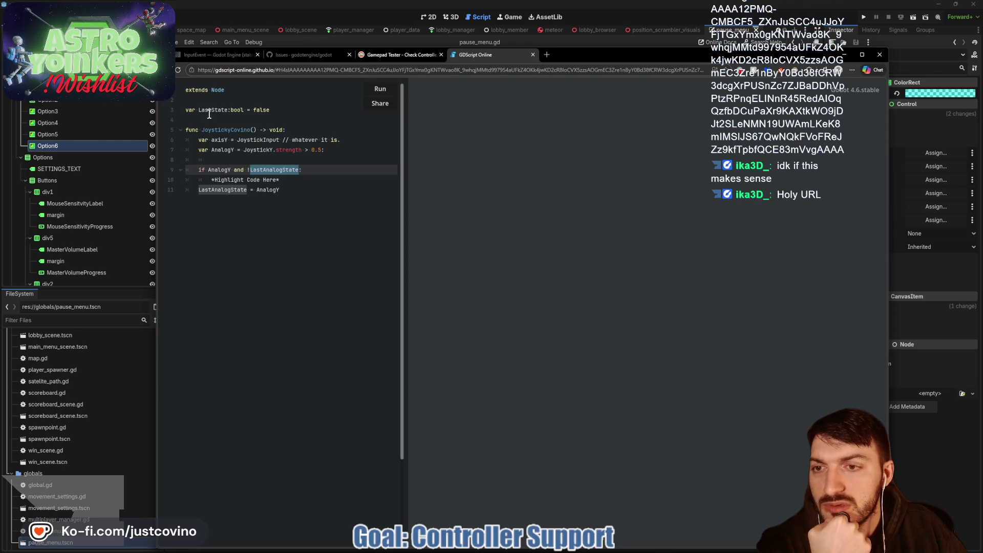
pyautogui.doubleClick(226, 169)
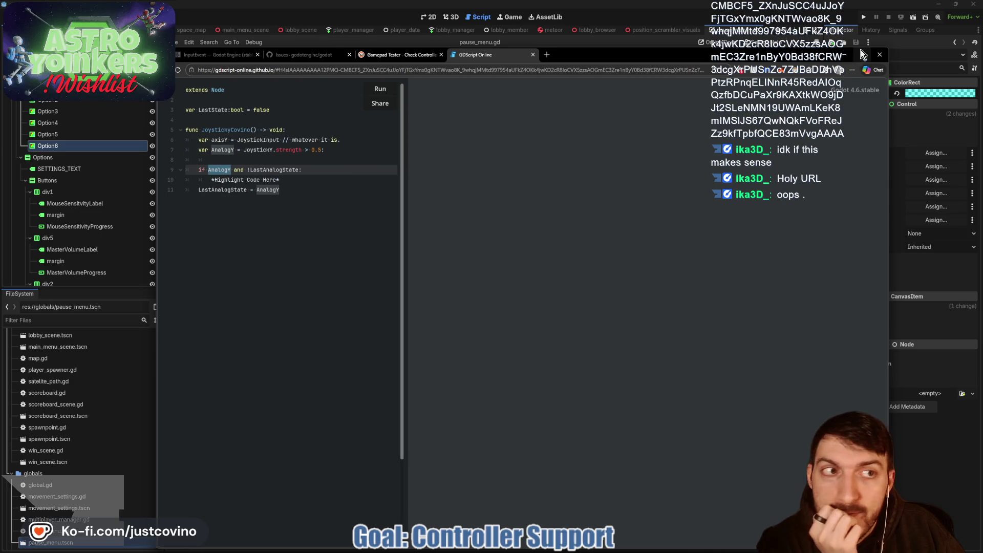
pyautogui.click(847, 54)
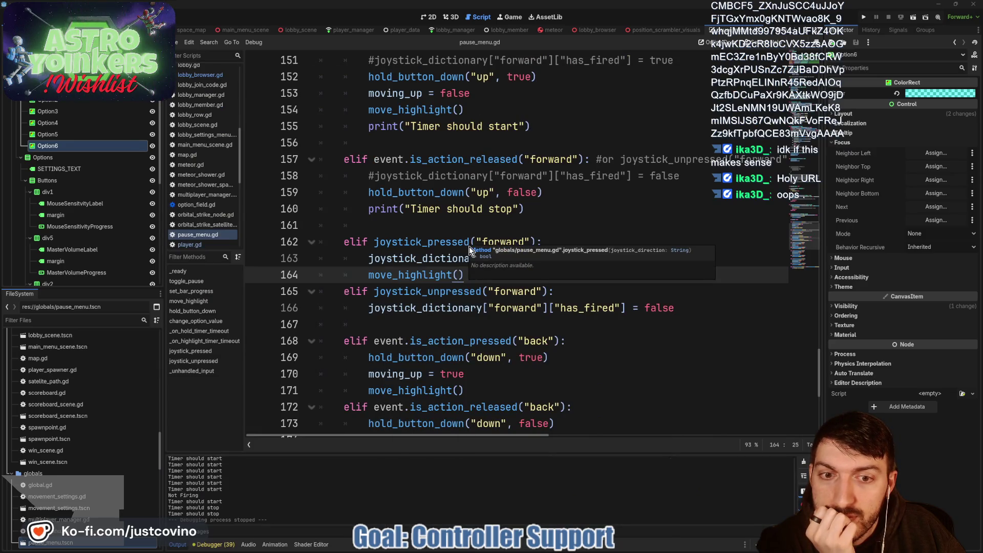
# Run Astro Yoinkers, host a public lobby, and open the pause Settings menu
pyautogui.click(863, 17)
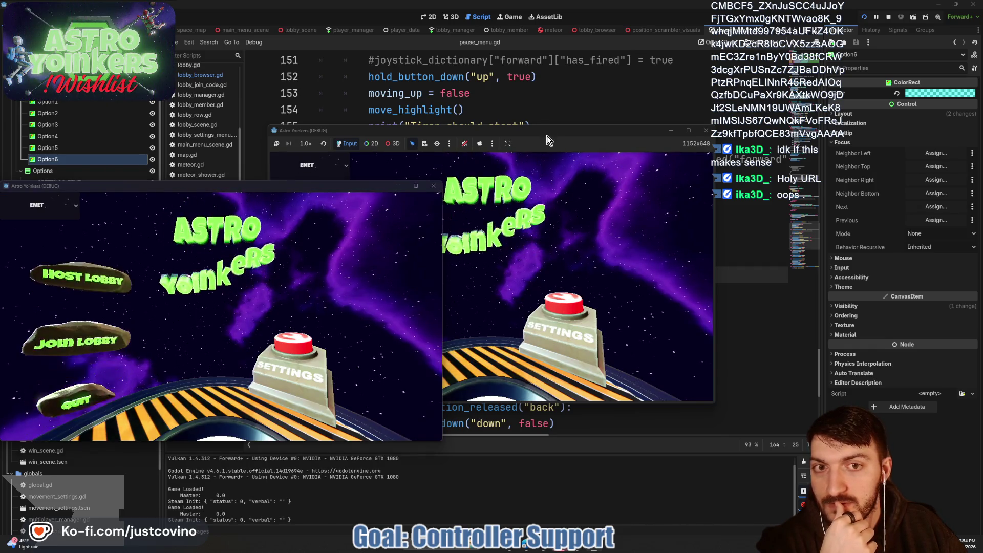
pyautogui.click(335, 224)
pyautogui.click(486, 281)
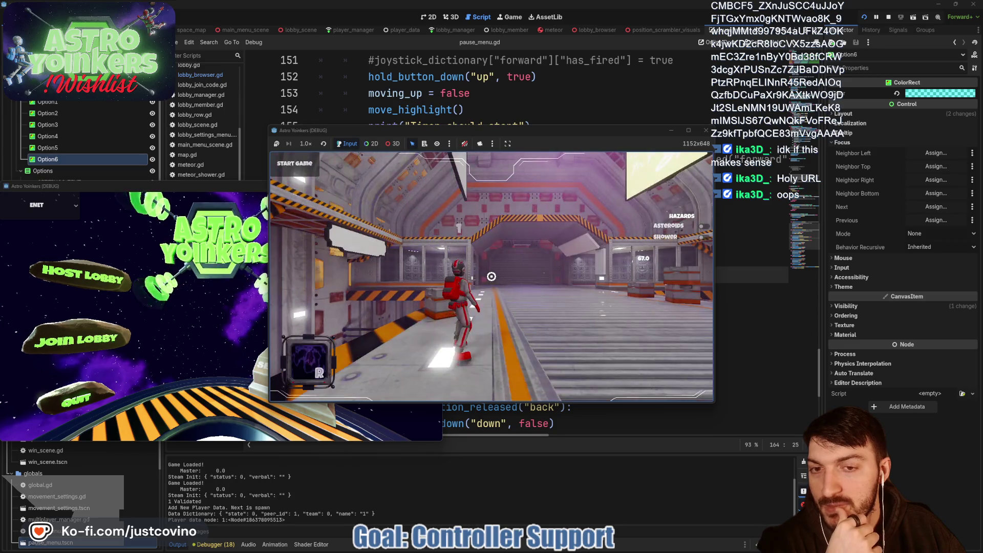
pyautogui.press('Escape')
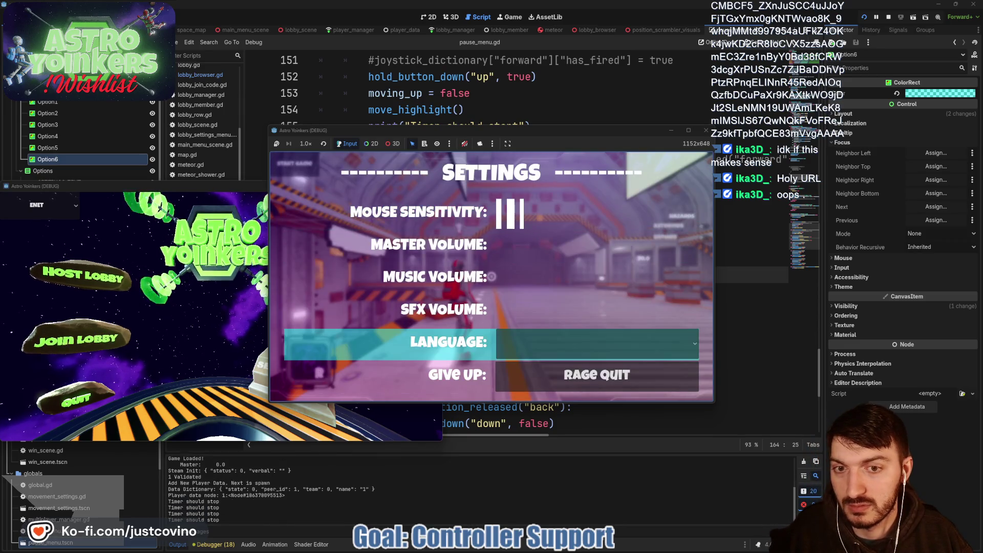
# Step the highlight between Language, Music Volume, Give Up and Master Volume rows, then stop the game
pyautogui.press('Down')
pyautogui.press('Down')
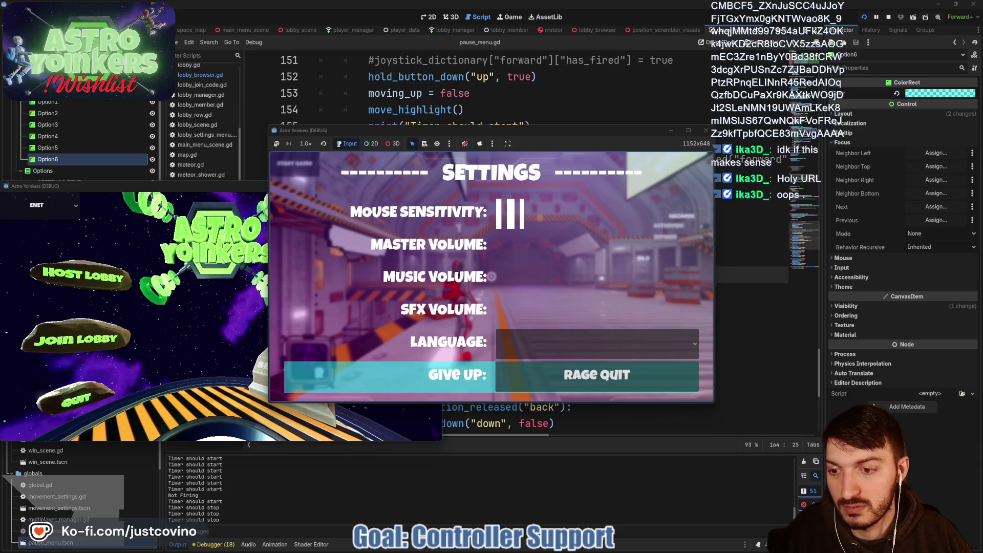
pyautogui.press('Up')
pyautogui.press('Down')
pyautogui.press('Down')
pyautogui.press('Down')
pyautogui.press('Down')
pyautogui.press('Up')
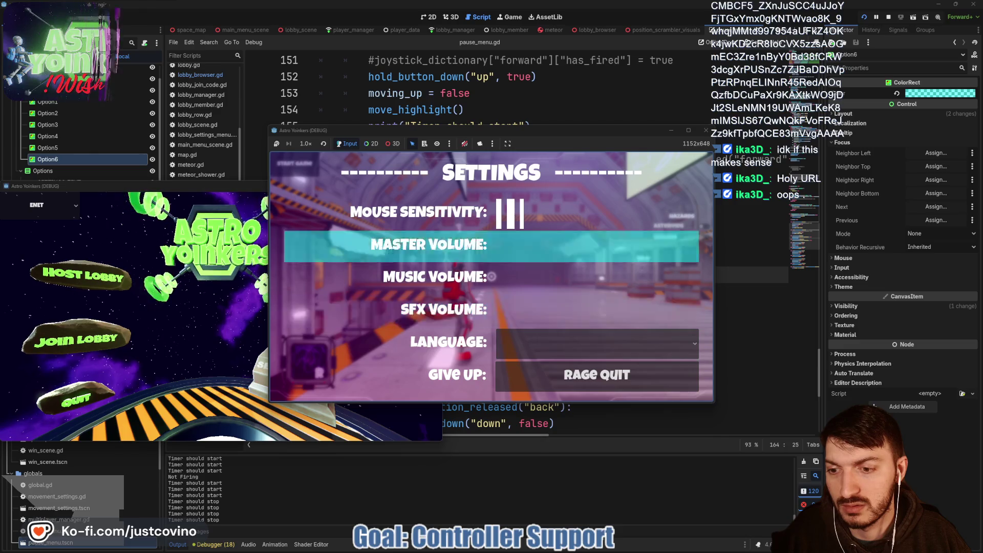
pyautogui.press('Up')
pyautogui.press('Down')
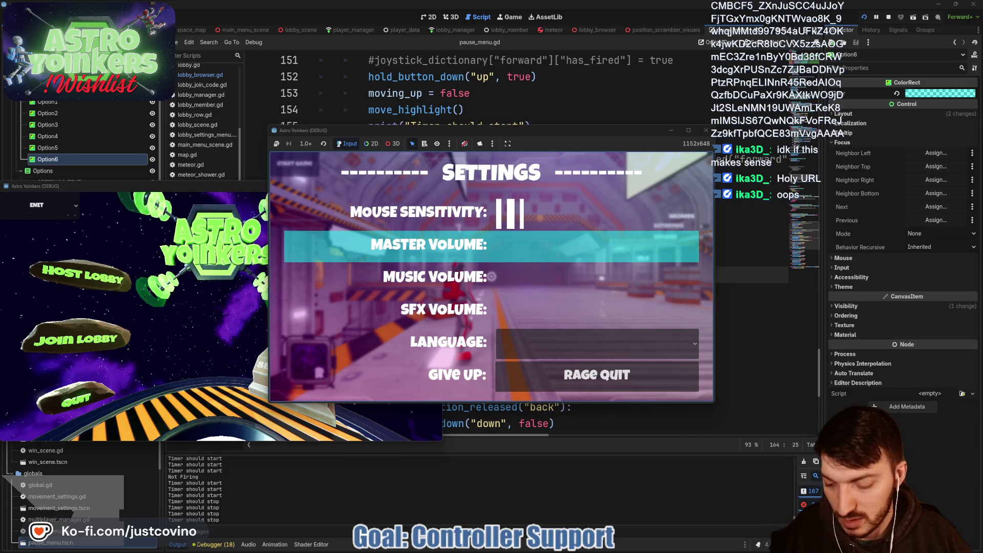
pyautogui.press('F8')
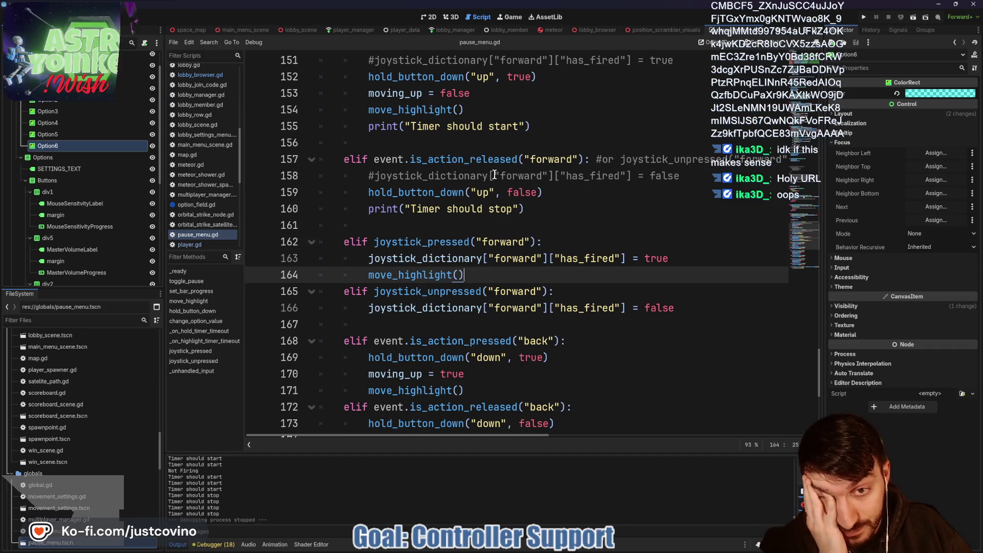
pyautogui.doubleClick(464, 159)
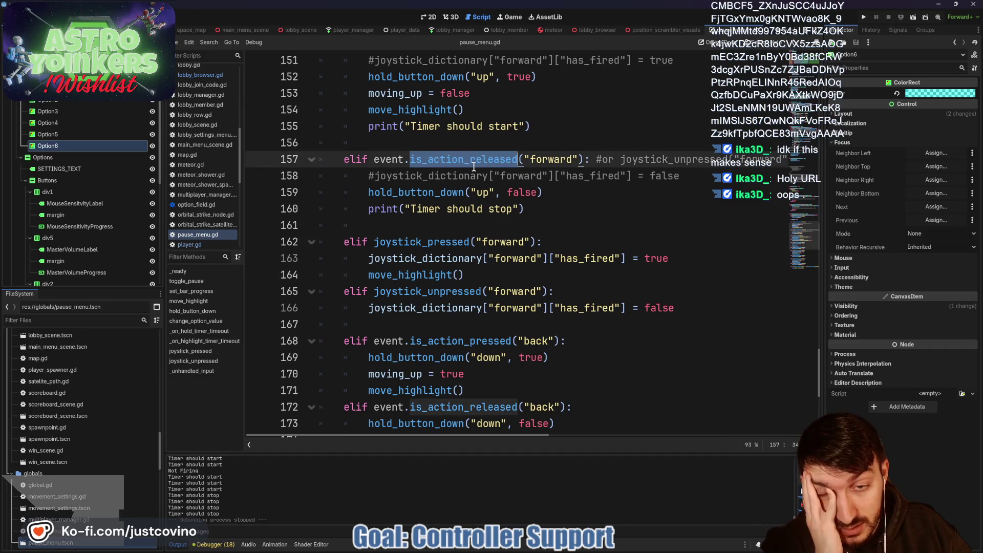
pyautogui.scroll(1, 546, 204)
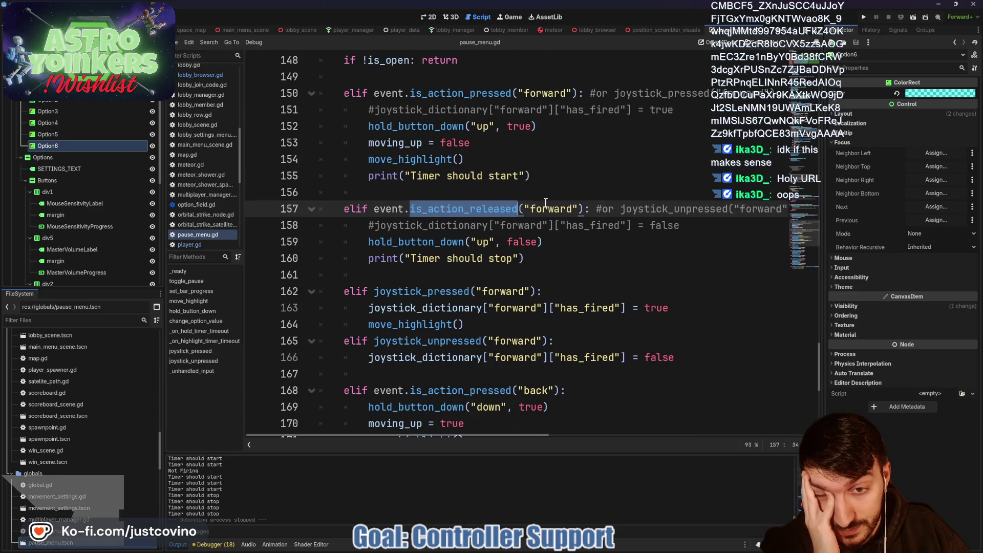
pyautogui.scroll(1, 546, 204)
pyautogui.doubleClick(449, 142)
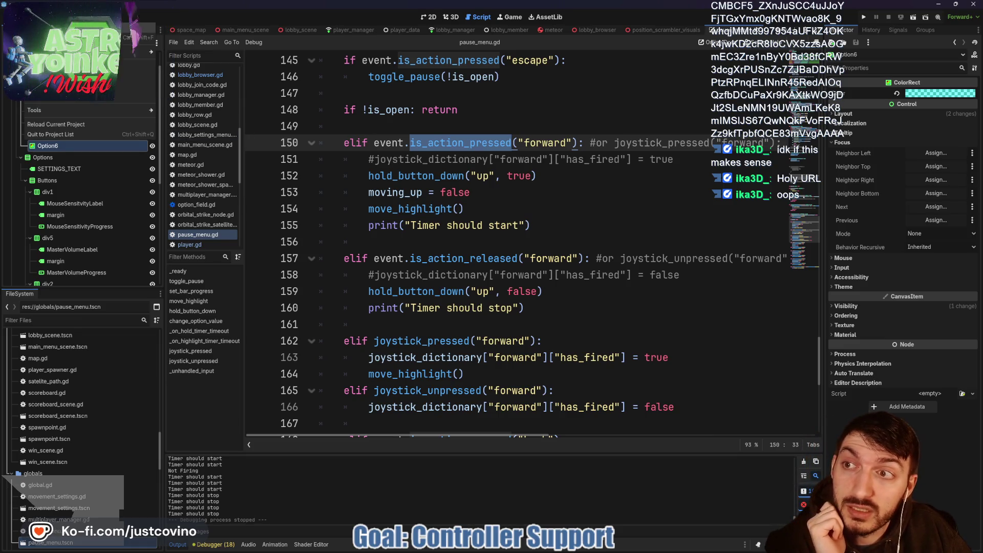
pyautogui.hotkey('ctrl', 'alt', 'p')
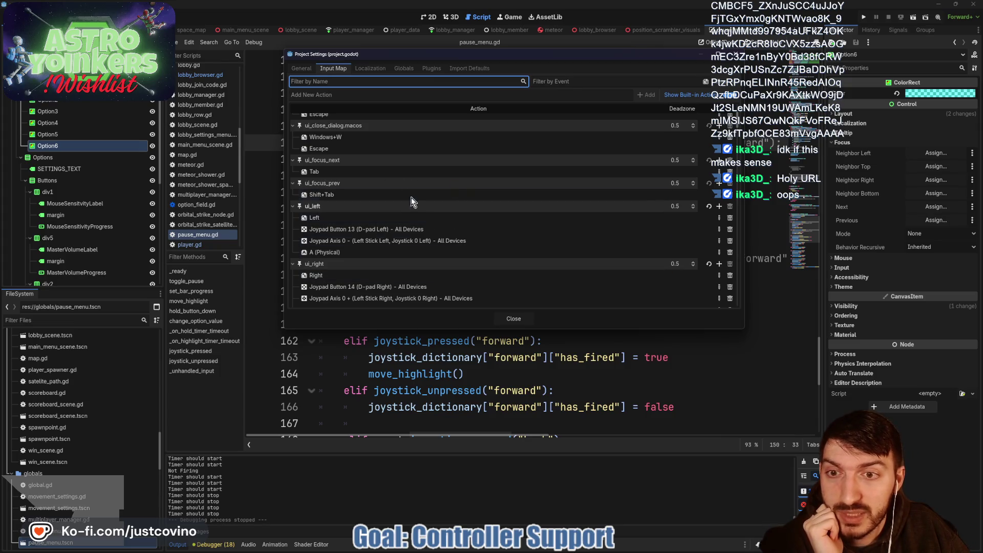
pyautogui.click(715, 96)
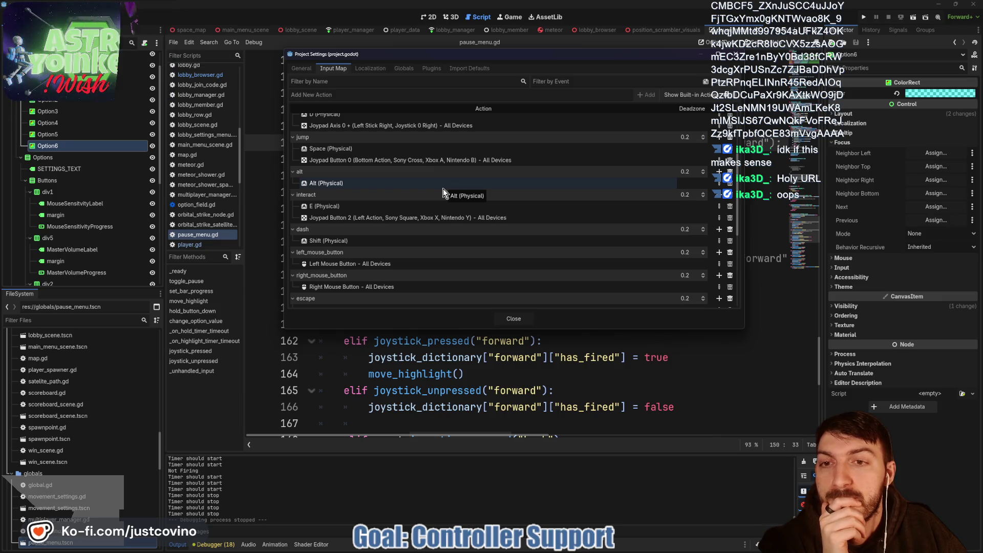
pyautogui.scroll(3, 443, 188)
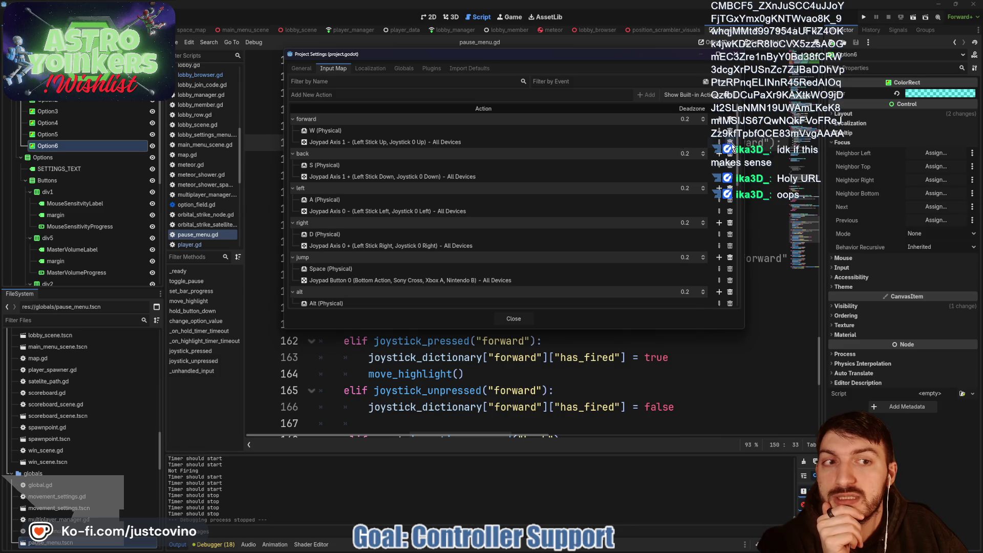
pyautogui.scroll(-10, 463, 172)
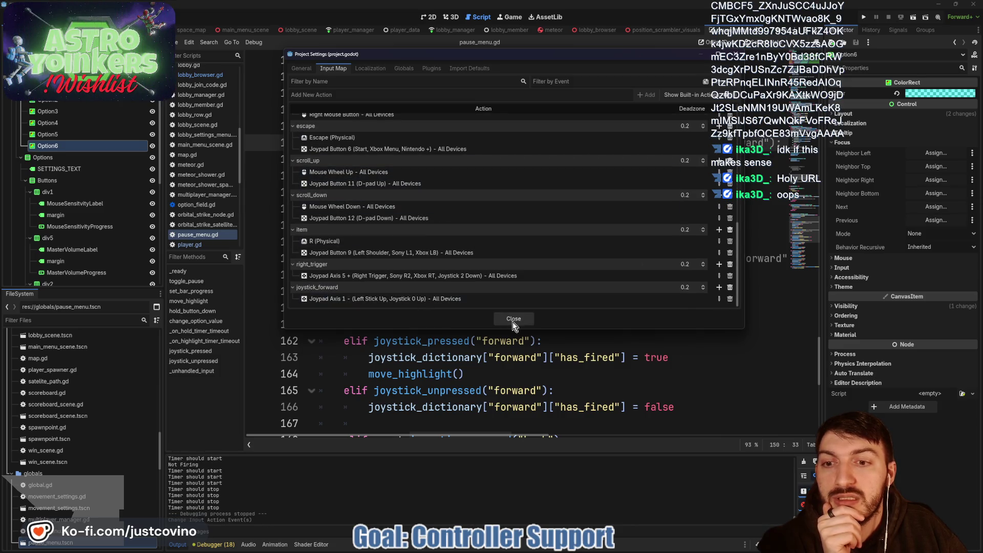
pyautogui.click(513, 320)
pyautogui.click(483, 342)
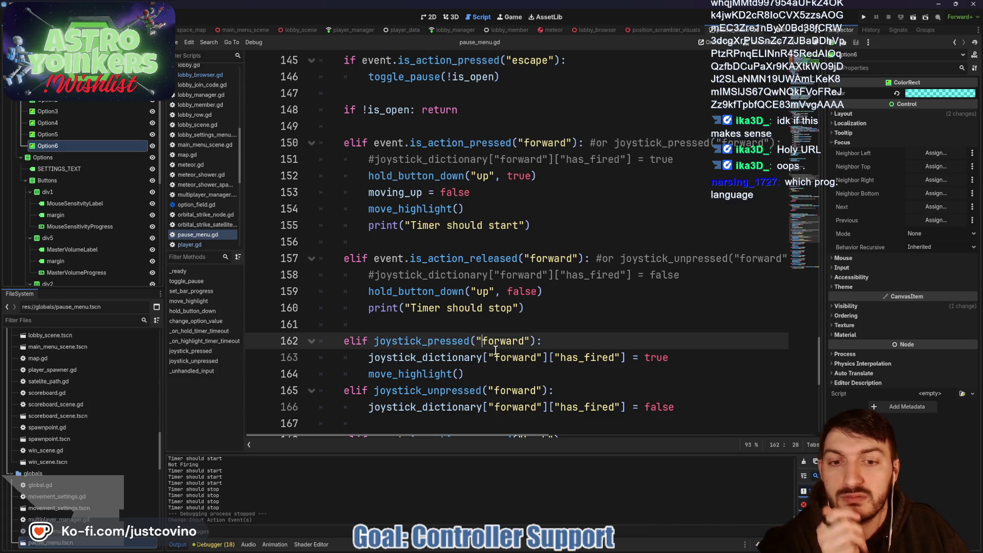
# Rename the forward checks on the joystick branches to joystick_forward using two carets, and save
pyautogui.keyDown('alt'); pyautogui.click(492, 390); pyautogui.keyUp('alt')
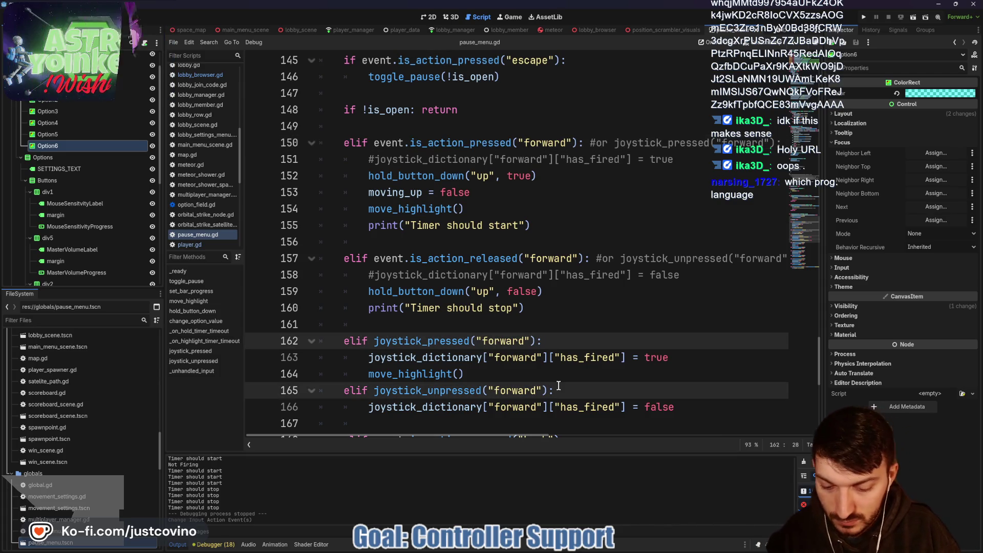
pyautogui.write('joystick_')
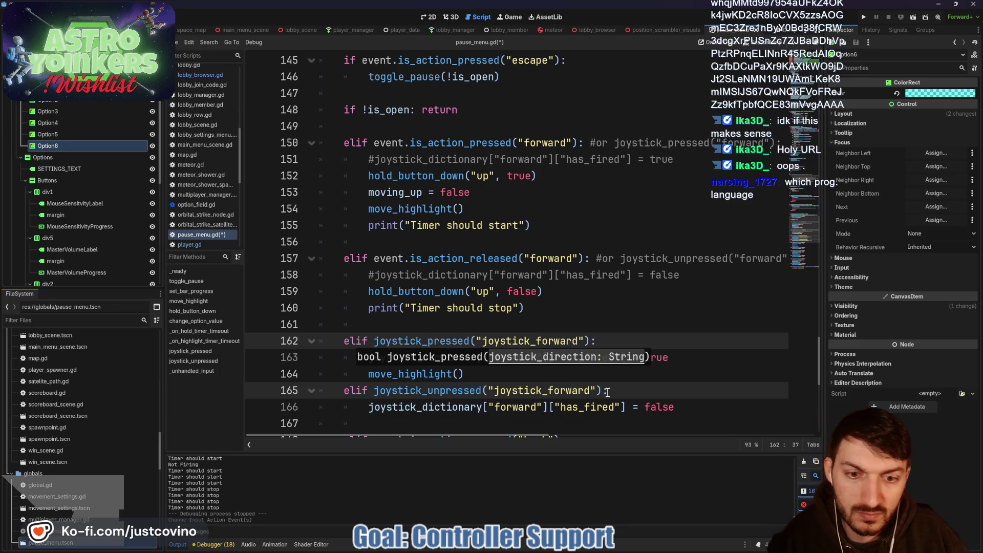
pyautogui.press('End')
pyautogui.hotkey('ctrl', 's')
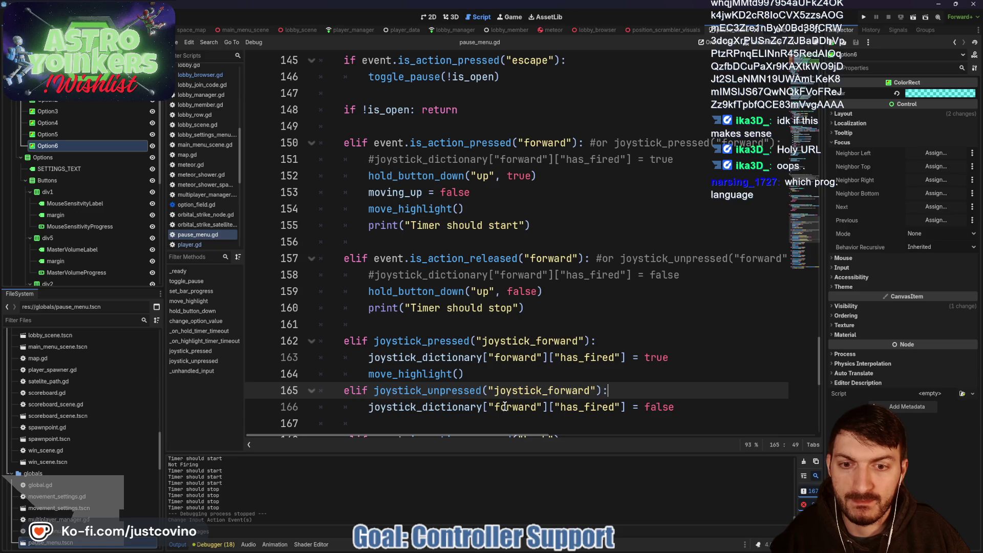
# Start prefixing the dictionary key with joystick_, then revert it to plain forward
pyautogui.scroll(10, 504, 406)
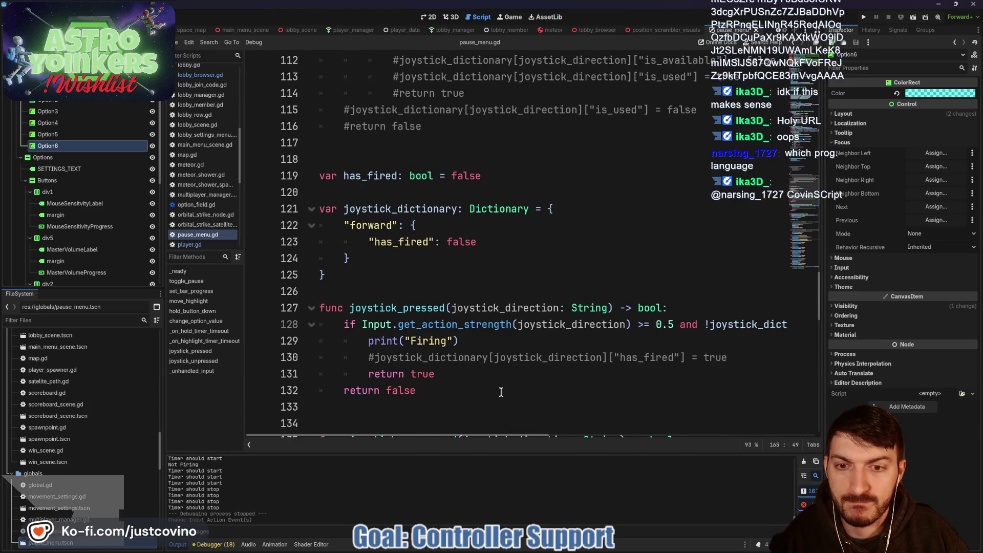
pyautogui.scroll(1, 501, 392)
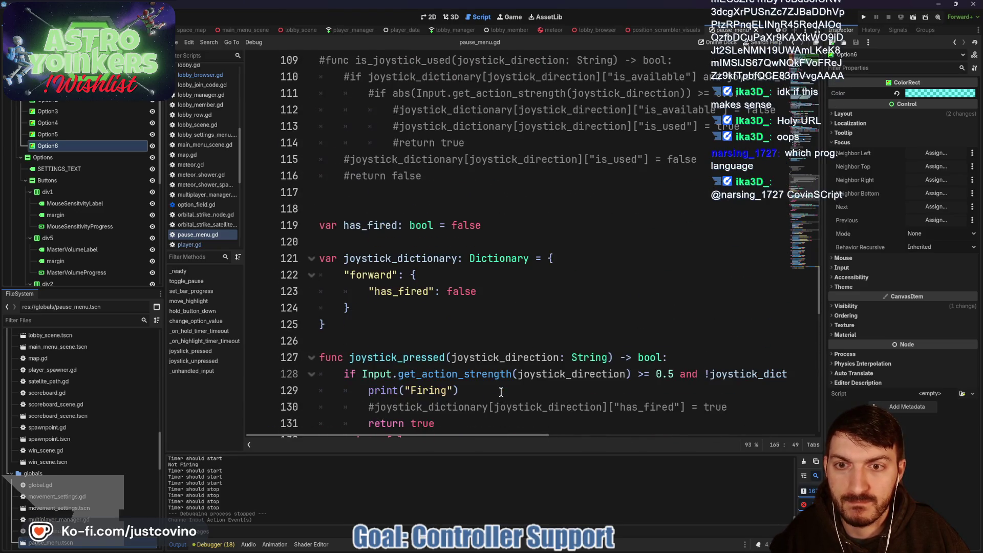
pyautogui.click(350, 275)
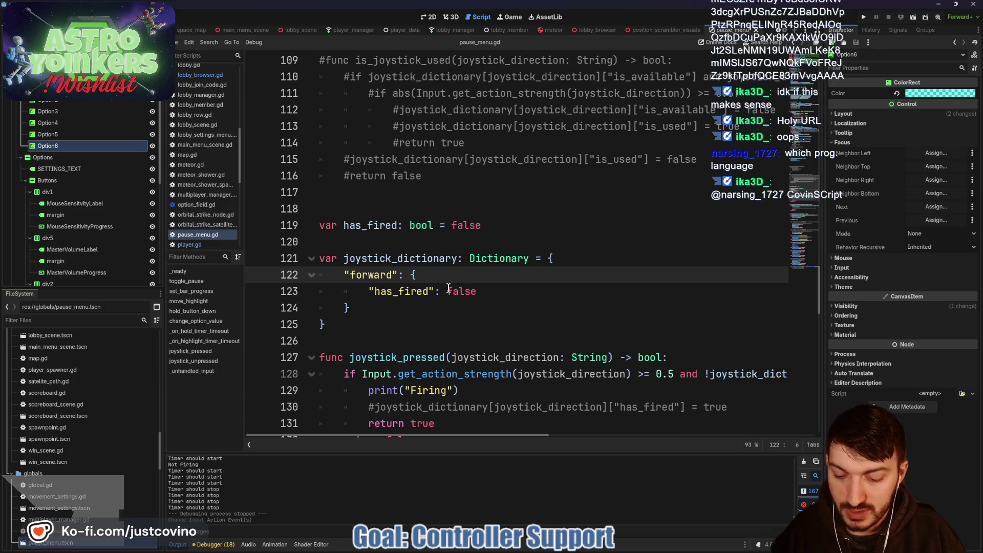
pyautogui.write('joystick_')
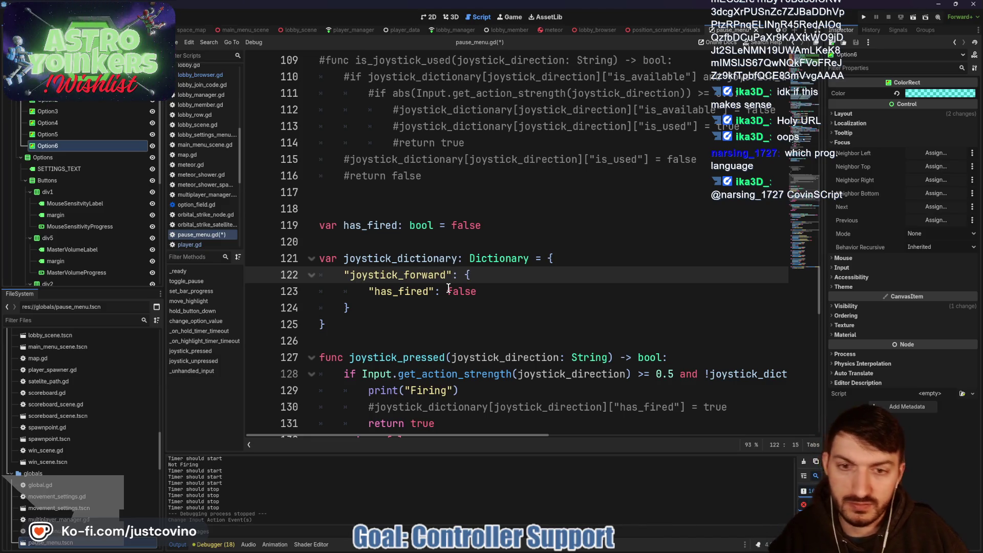
pyautogui.press('BackSpace')
pyautogui.scroll(-5, 504, 291)
pyautogui.scroll(3, 504, 291)
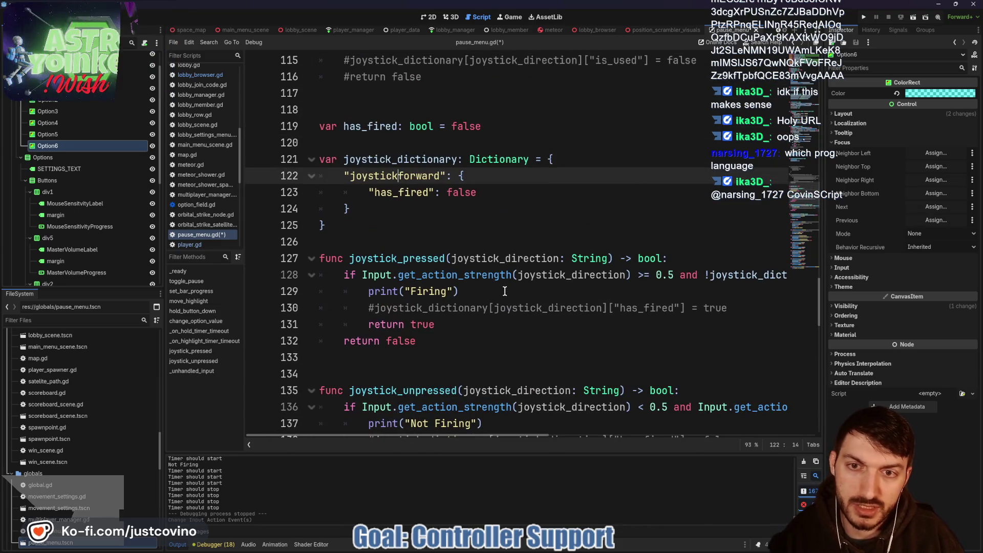
pyautogui.press('BackSpace')
pyautogui.press('BackSpace')
pyautogui.press('BackSpace')
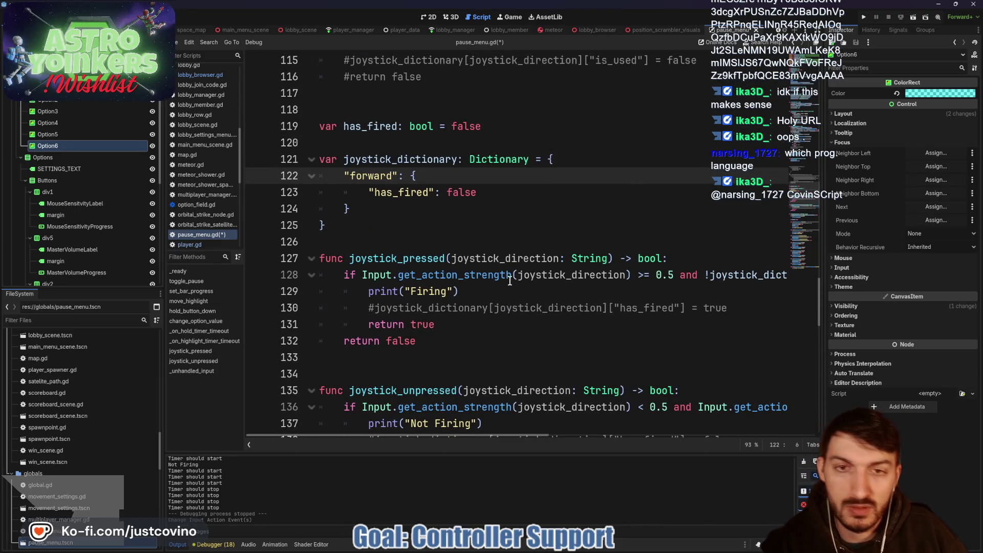
pyautogui.scroll(-12, 510, 280)
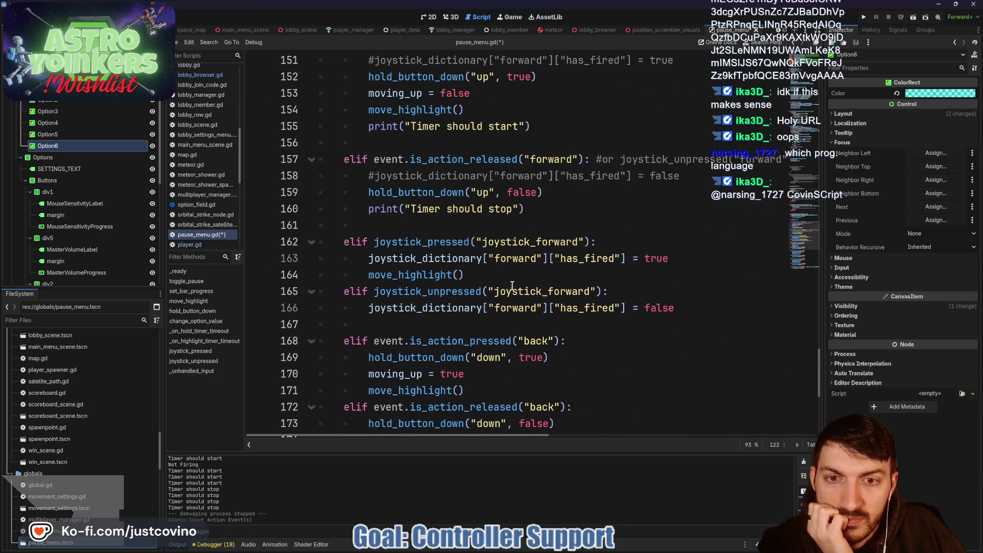
pyautogui.scroll(-1, 513, 287)
# Add blank lines after the joystick forward press and release branches (lines 161 and 167)
pyautogui.doubleClick(404, 192)
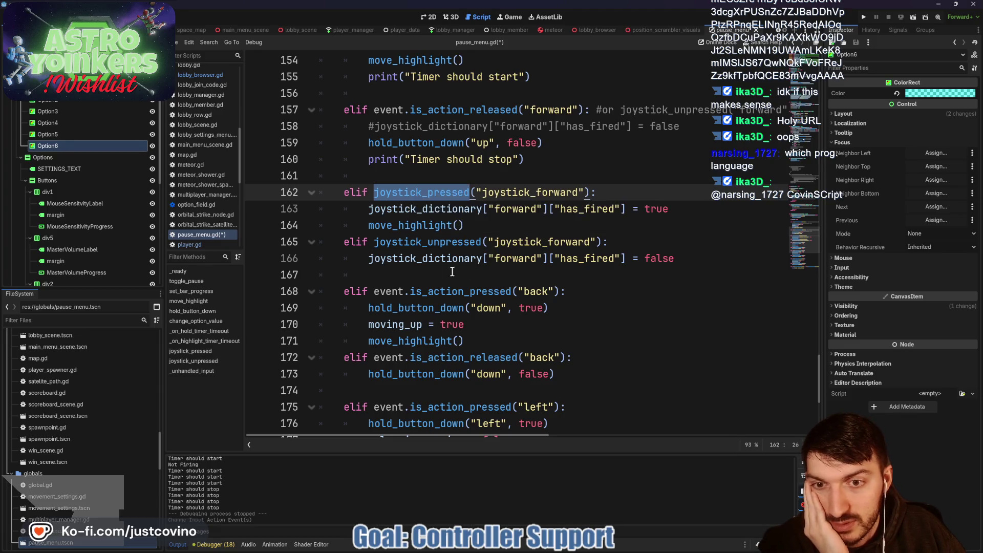
pyautogui.click(410, 273)
pyautogui.press('Return')
pyautogui.press('Return')
pyautogui.press('Return')
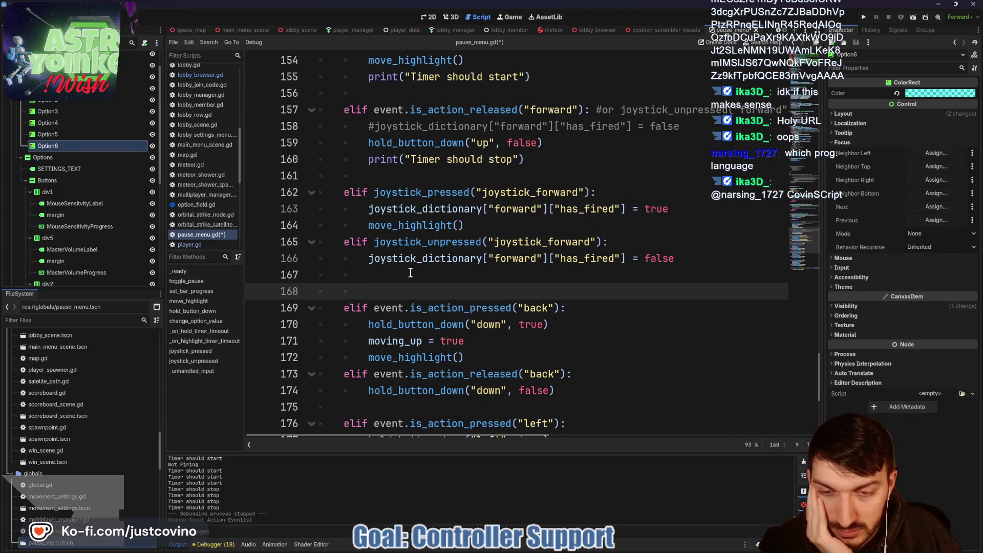
pyautogui.click(428, 174)
pyautogui.press('Return')
pyautogui.press('Return')
pyautogui.press('Return')
# Check joystick_direction in the has_fired check, then begin typing joystick_ before forward on line 122
pyautogui.scroll(4, 439, 320)
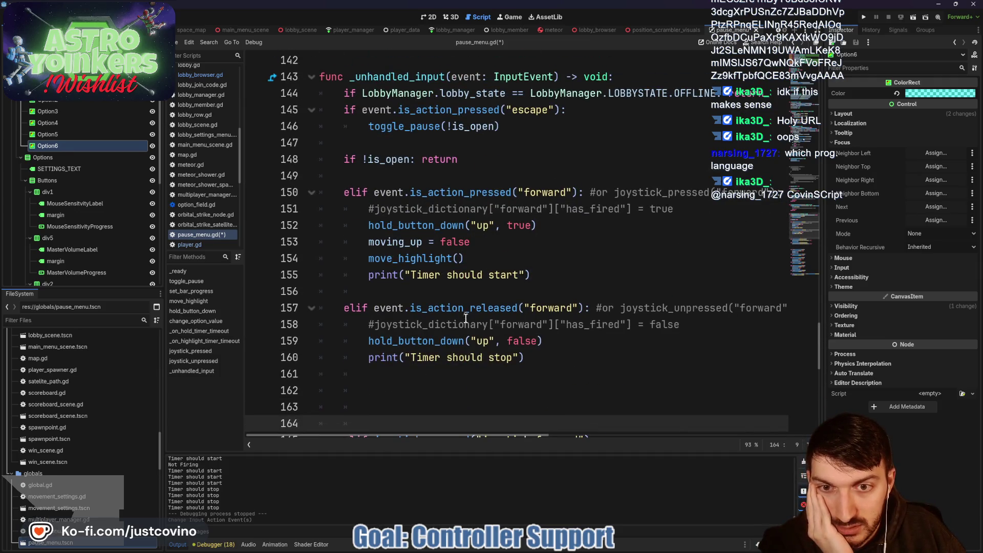
pyautogui.scroll(6, 481, 321)
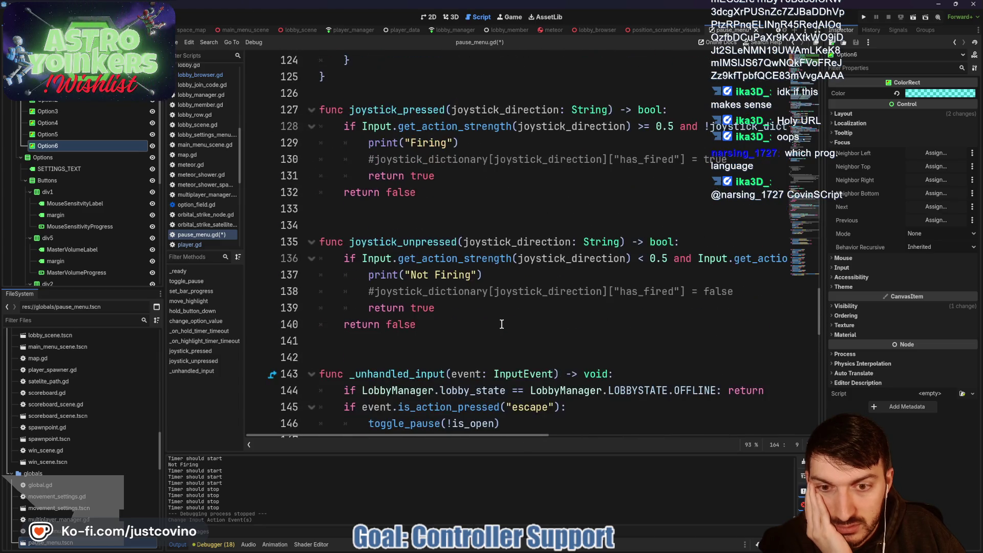
pyautogui.scroll(2, 500, 322)
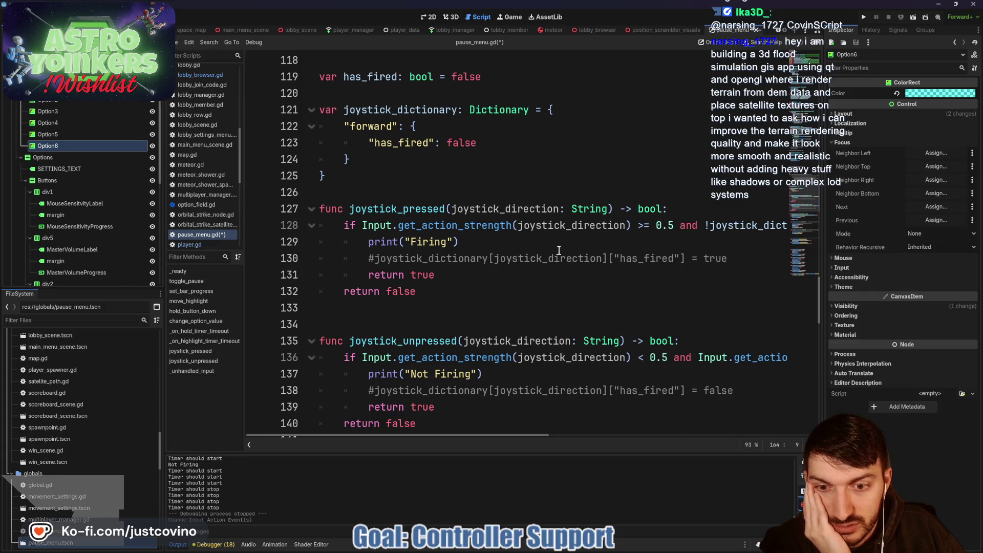
pyautogui.hscroll(5, 559, 249)
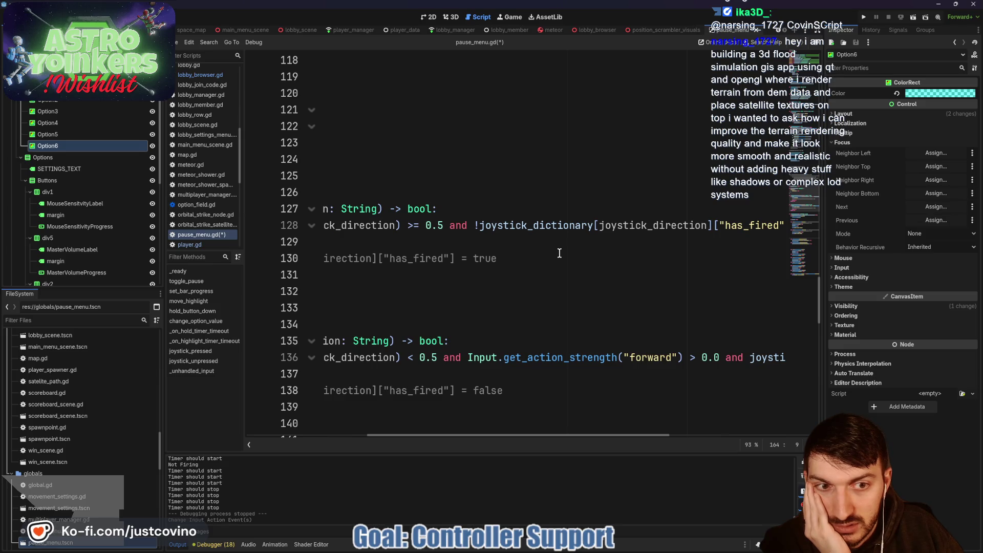
pyautogui.moveTo(600, 225); pyautogui.dragTo(699, 225)
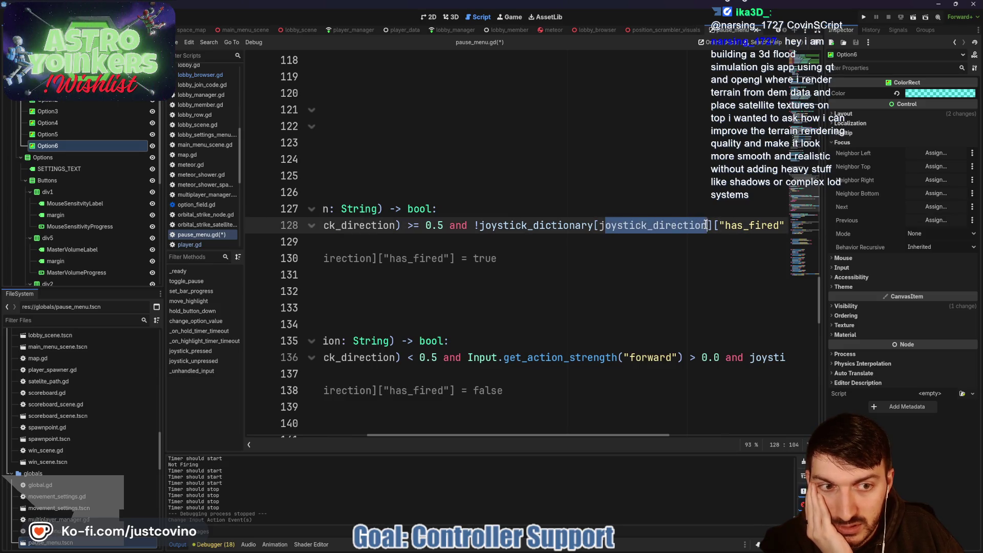
pyautogui.hscroll(-5, 604, 225)
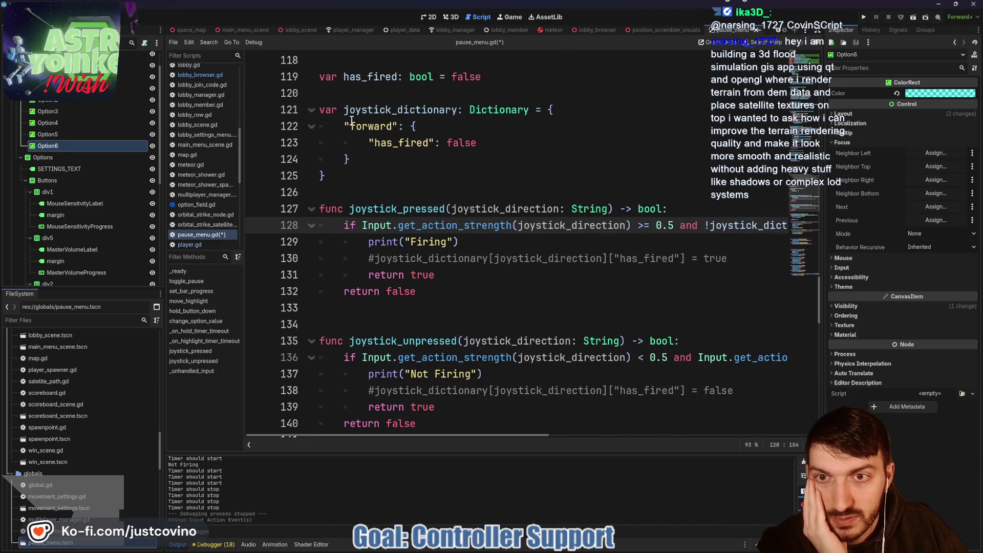
pyautogui.click(350, 126)
pyautogui.write('joystick_')
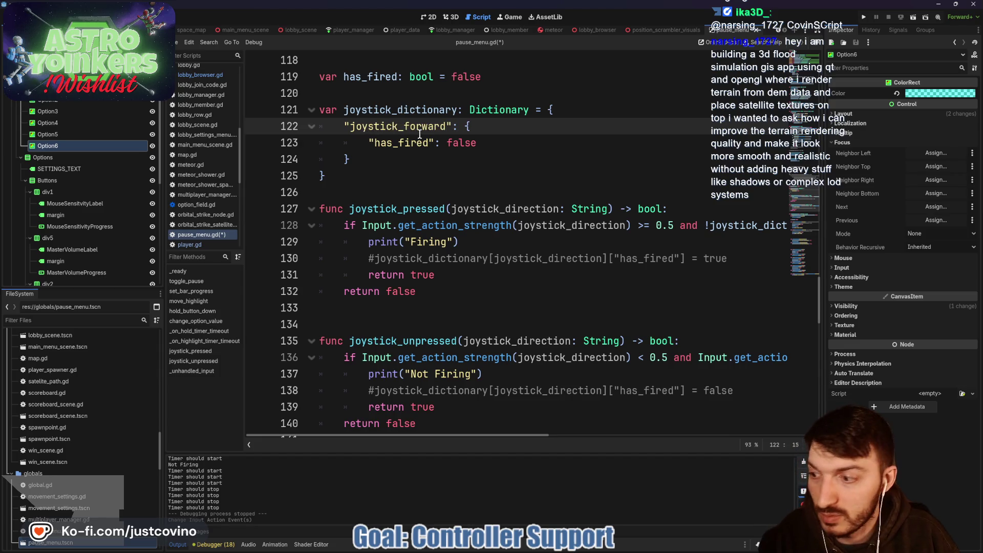
# Save pause_menu.gd and scroll down toward the _unhandled_input function
pyautogui.hotkey('ctrl', 's')
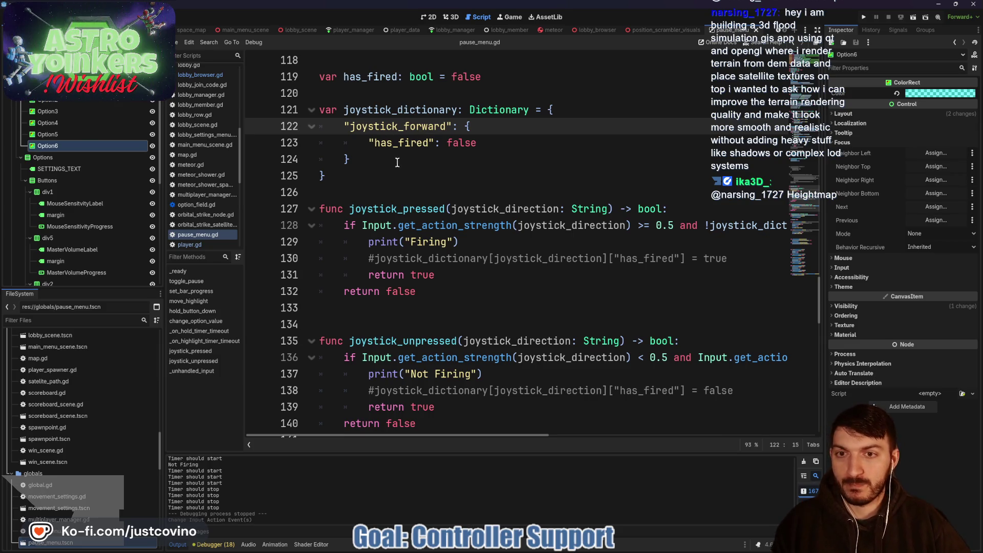
pyautogui.click(397, 189)
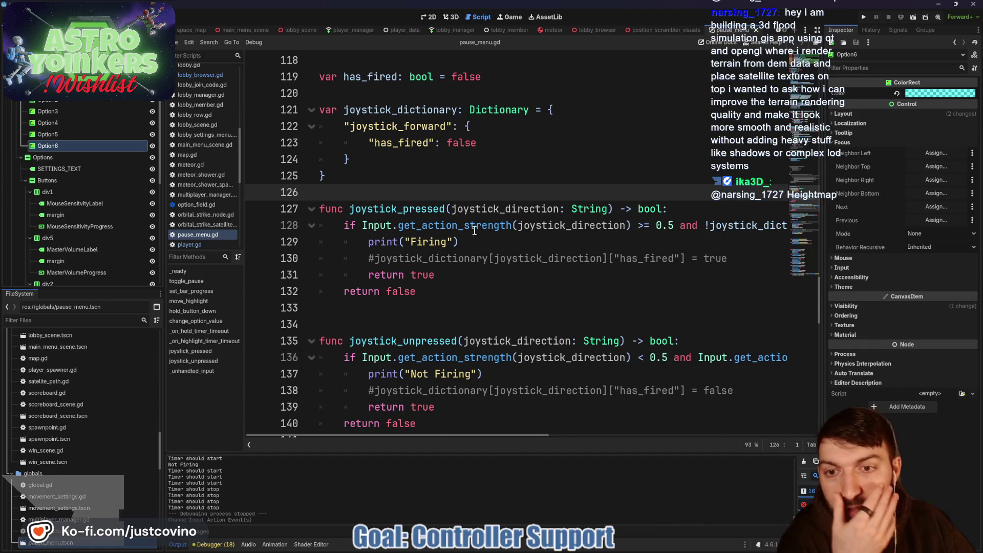
pyautogui.scroll(-1, 463, 239)
pyautogui.scroll(-9, 464, 239)
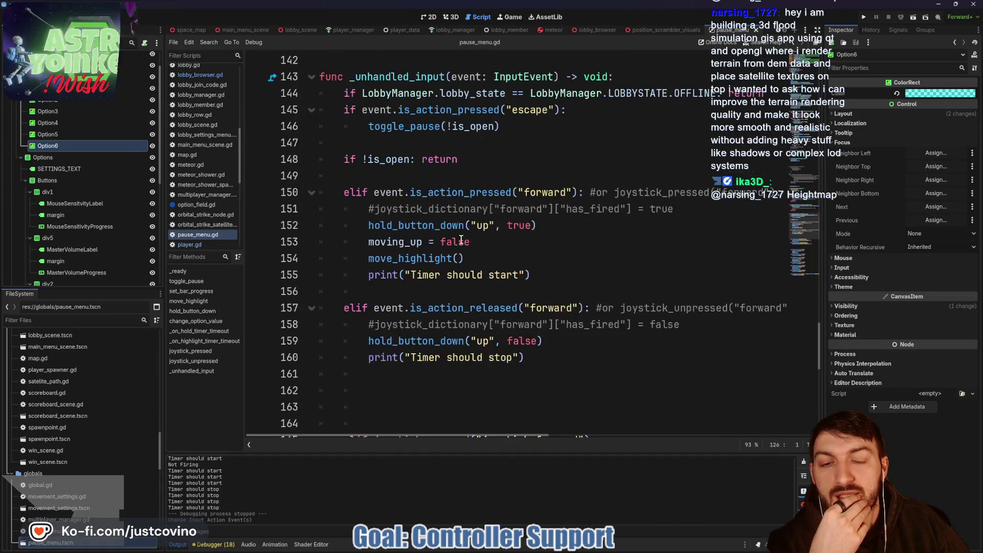
# Run the game, host a private lobby in the second window, and open the pause menu
pyautogui.click(863, 18)
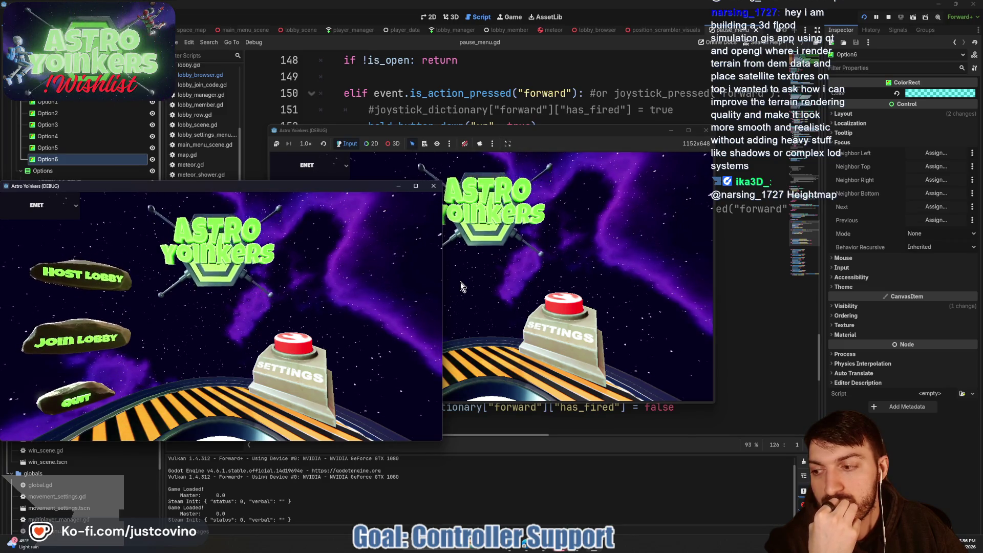
pyautogui.moveTo(530, 130); pyautogui.dragTo(564, 123)
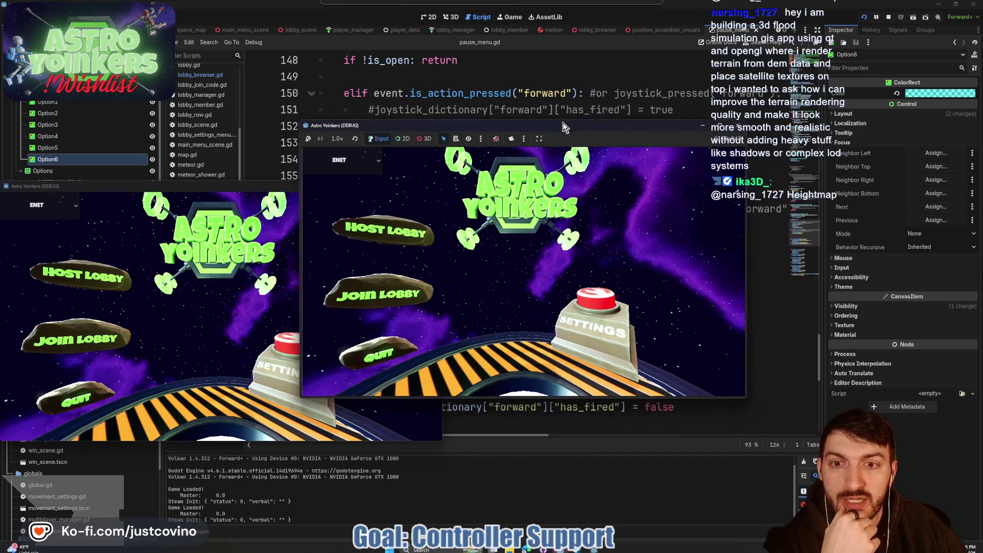
pyautogui.click(364, 234)
pyautogui.click(518, 232)
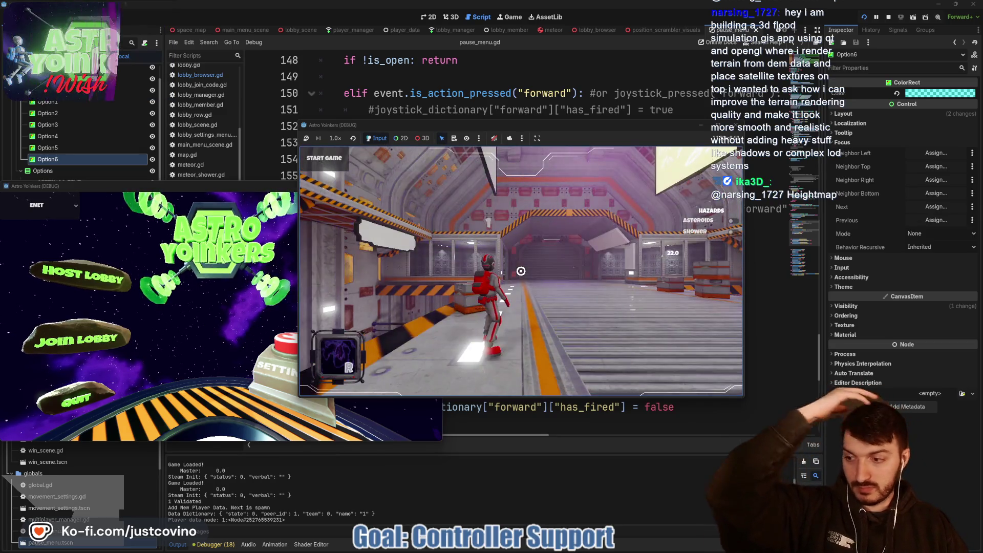
pyautogui.press('Escape')
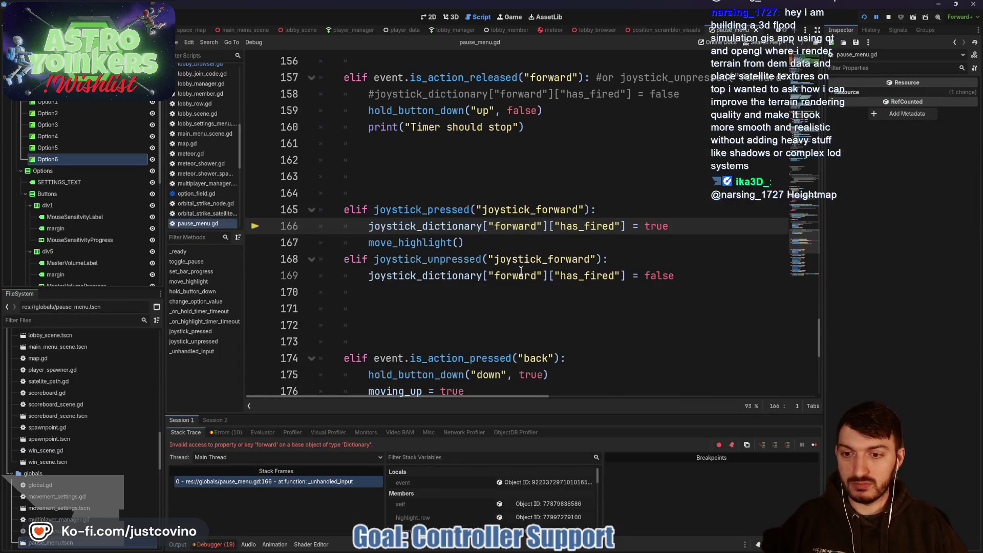
# Change "forward" to "joystick_forward" on lines 166 and 169, save, and stop the game
pyautogui.click(494, 224)
pyautogui.write('joystick_')
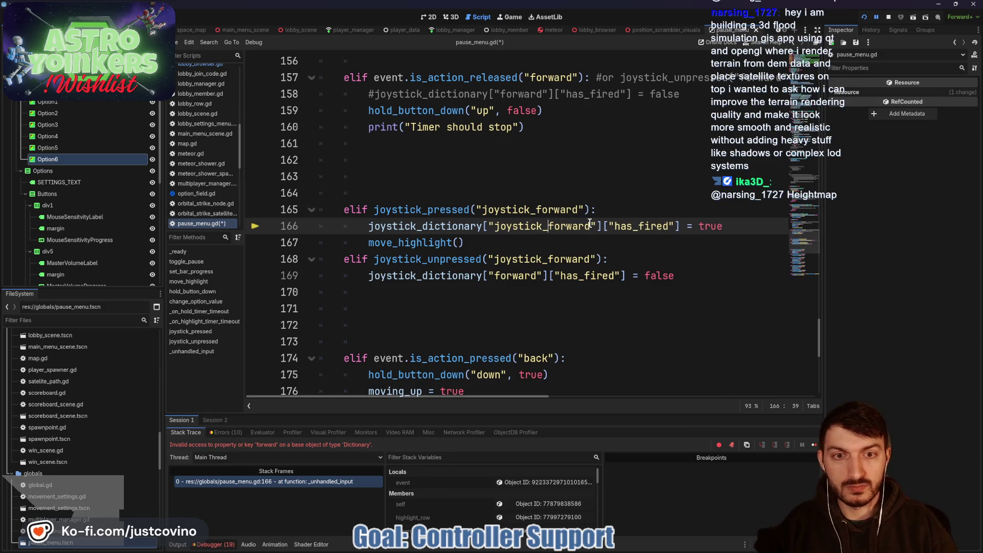
pyautogui.click(495, 275)
pyautogui.write('j')
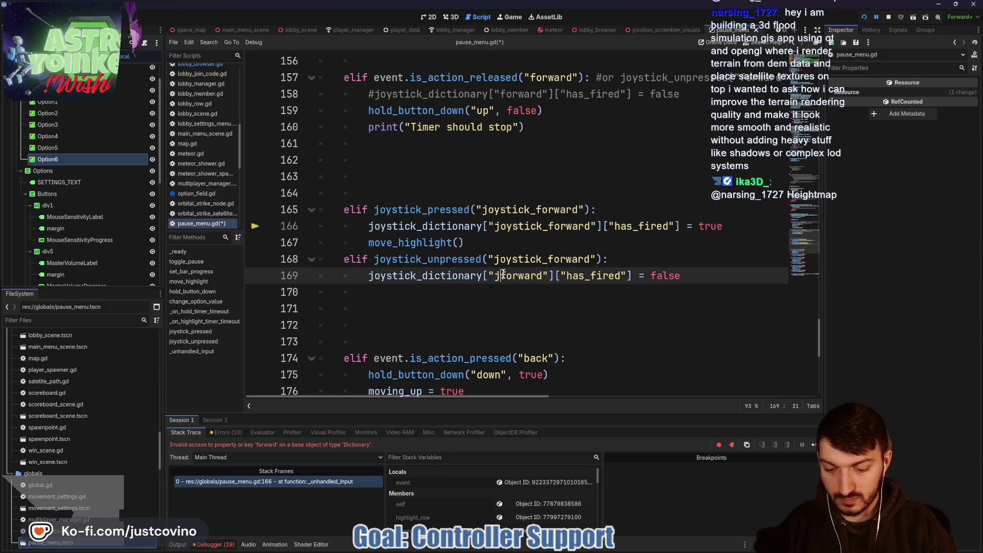
pyautogui.write('oystick_')
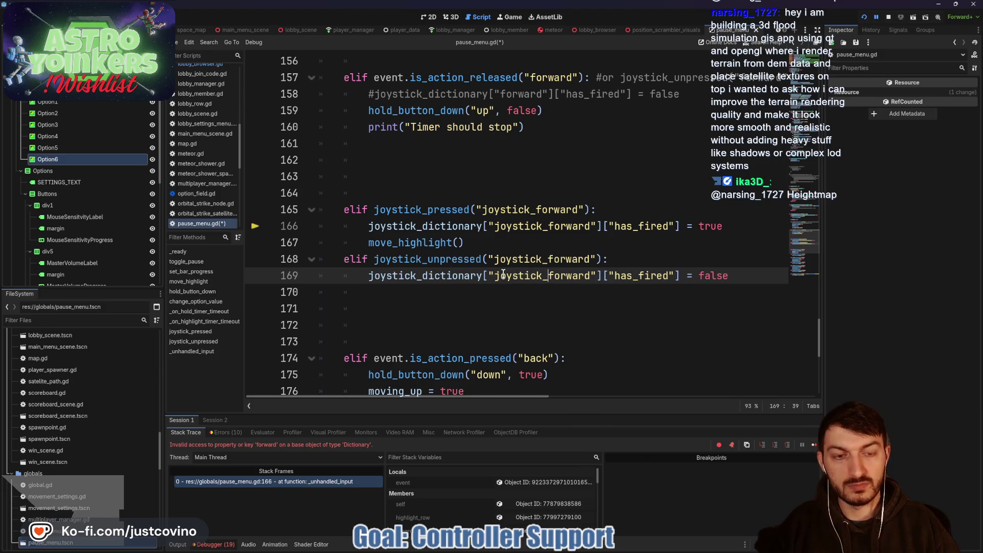
pyautogui.press('Up')
pyautogui.press('Up')
pyautogui.hotkey('ctrl', 's')
pyautogui.click(888, 18)
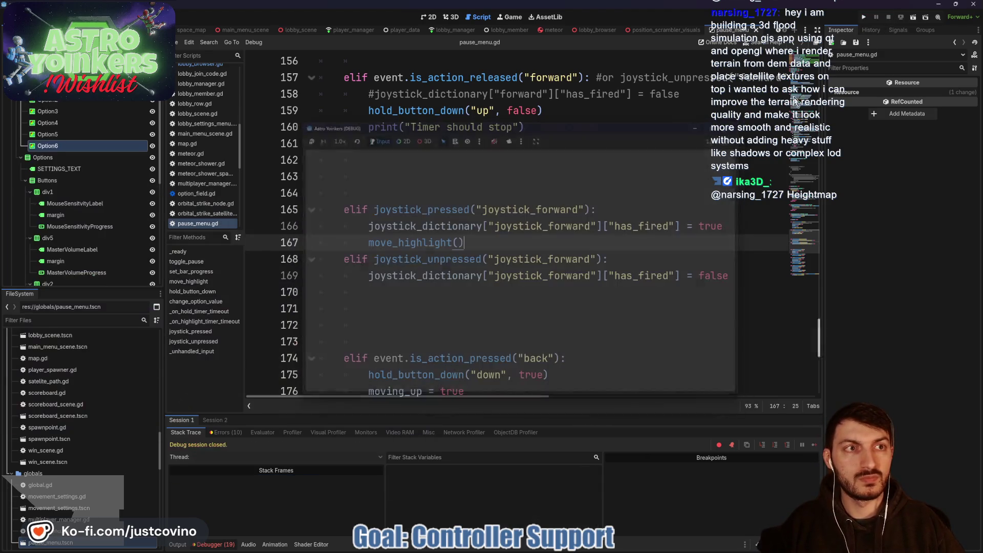
# Relaunch the game, host a lobby in the second window, and open the Settings menu
pyautogui.click(865, 16)
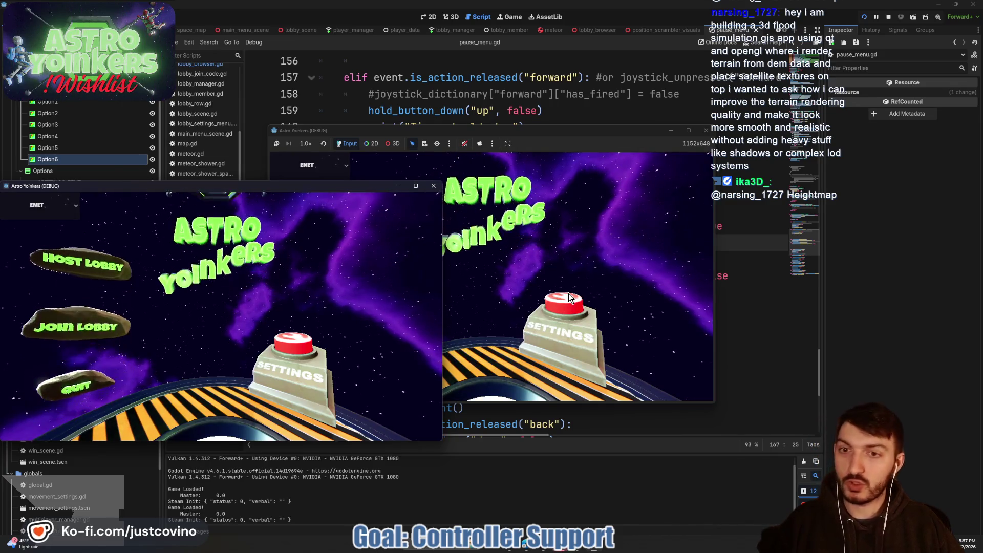
pyautogui.click(588, 198)
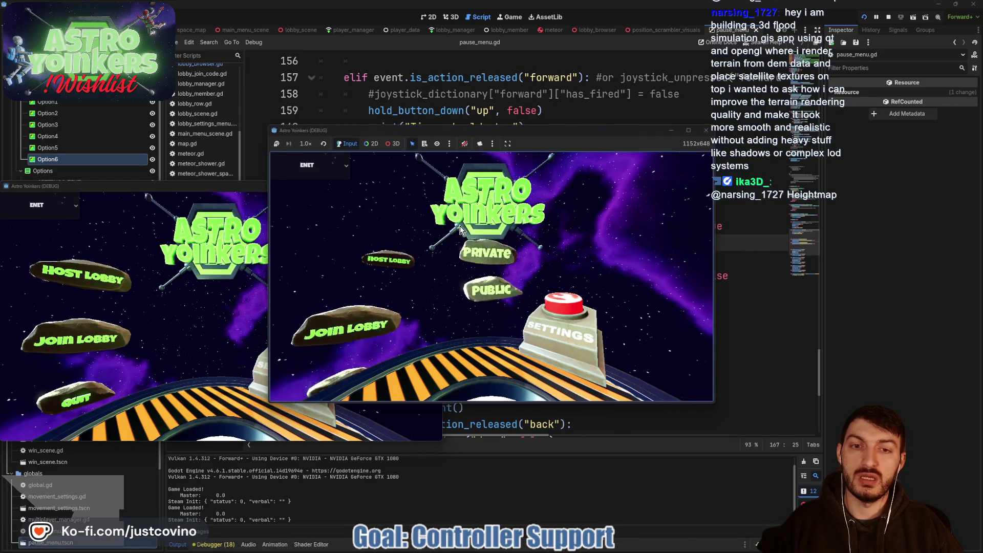
pyautogui.click(482, 229)
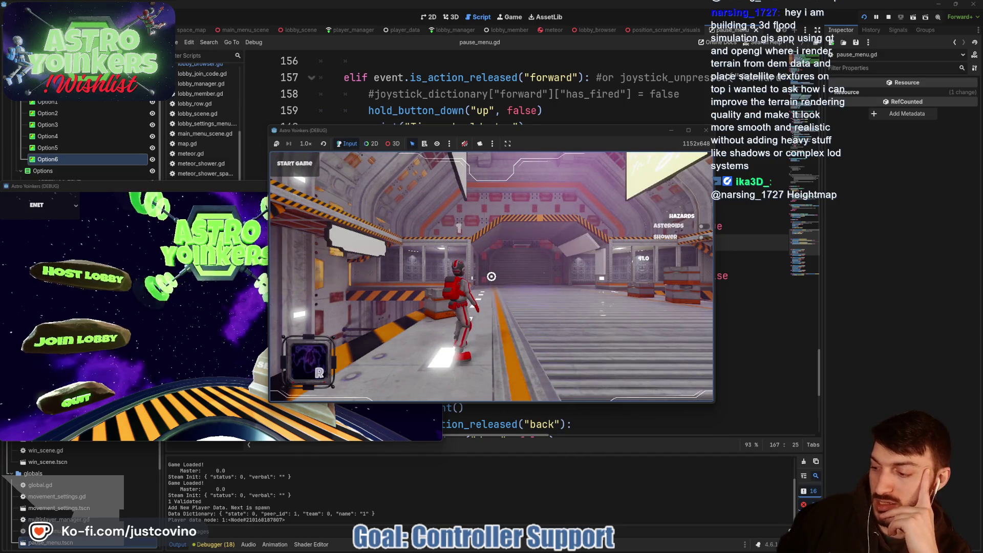
pyautogui.press('Escape')
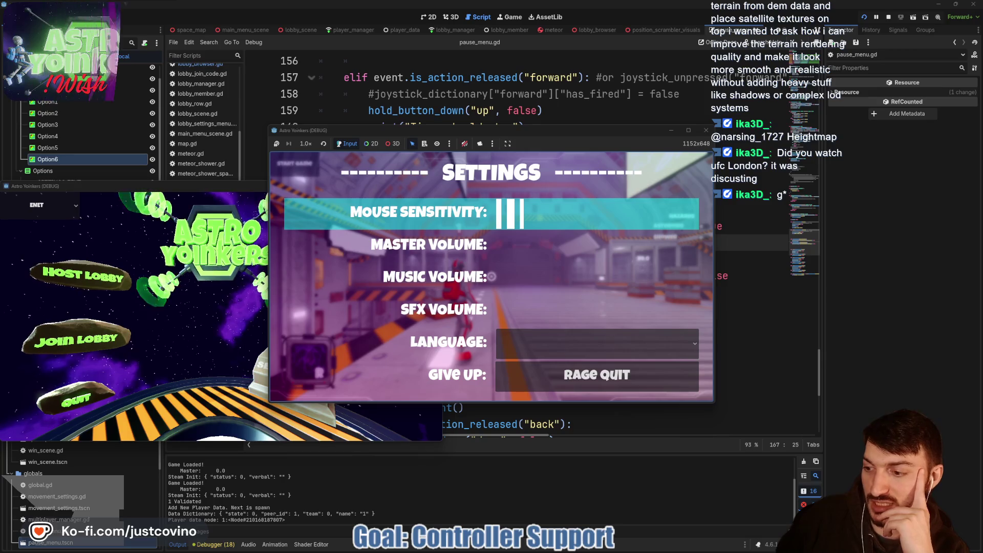
# Move the highlight among Master Volume, Language and Mouse Sensitivity, then close the pause menu
pyautogui.press('Up')
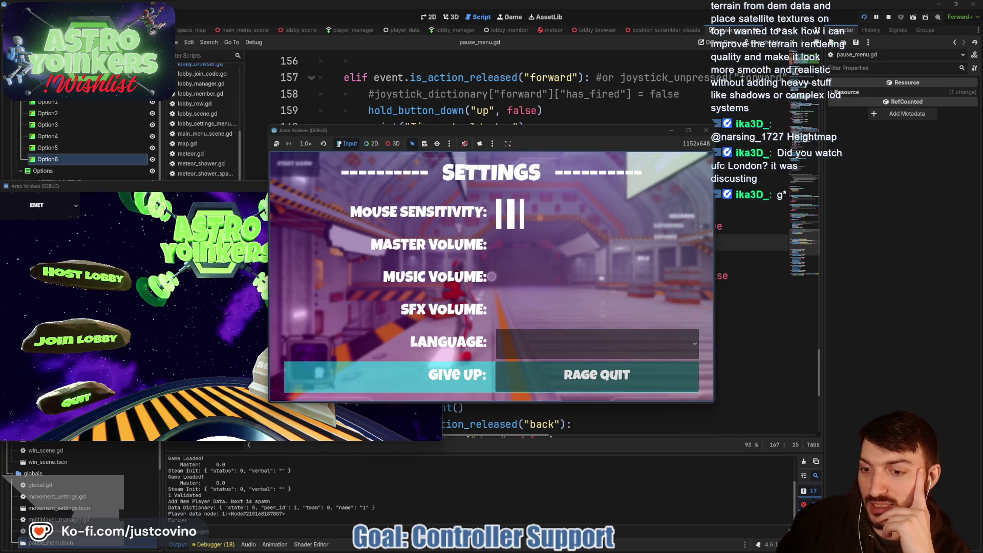
pyautogui.press('Down')
pyautogui.press('Down')
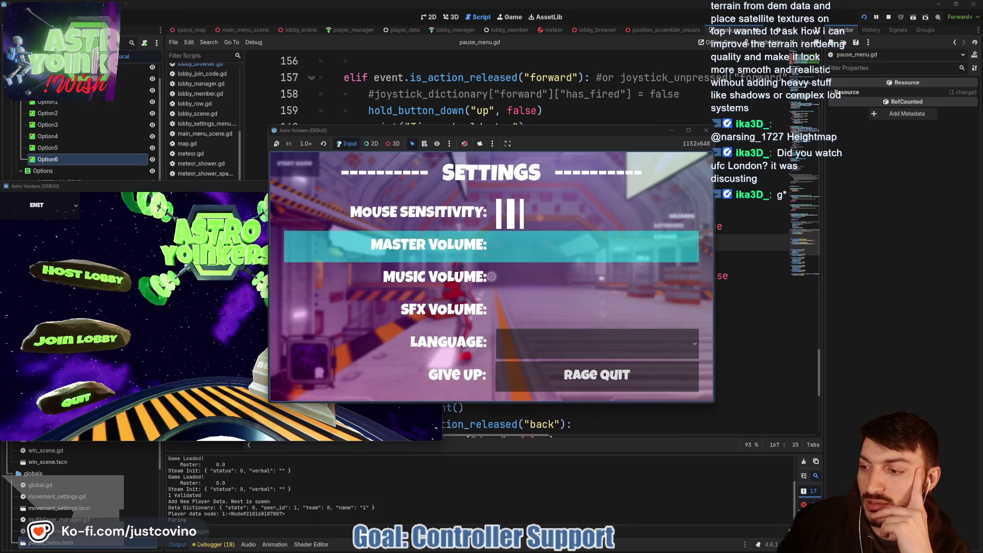
pyautogui.press('Down')
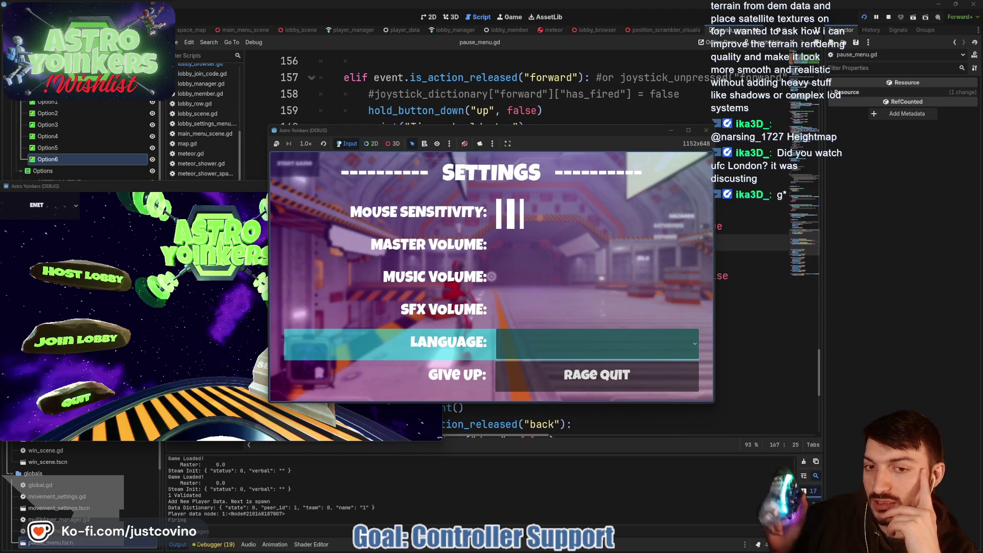
pyautogui.press('Up')
pyautogui.press('Up')
pyautogui.press('Up')
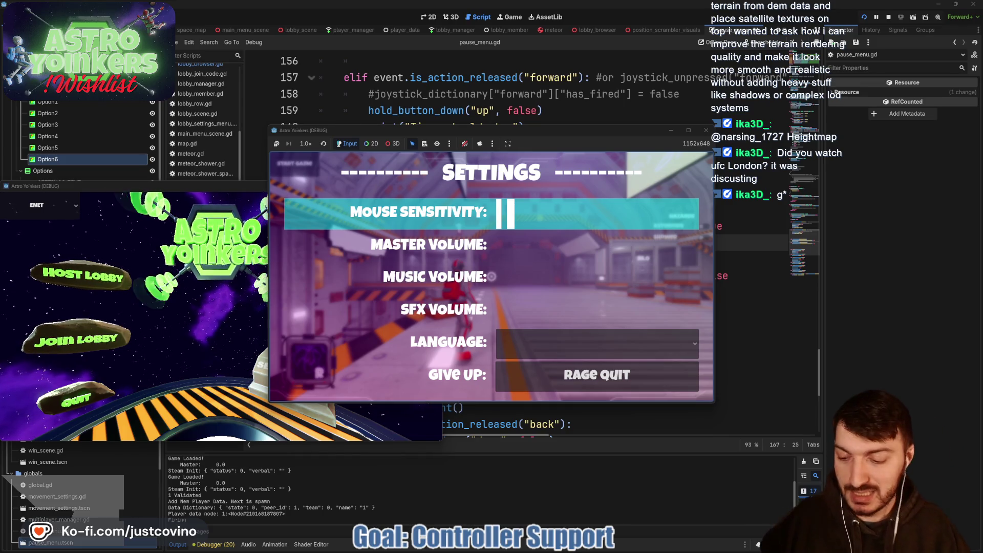
pyautogui.press('Escape')
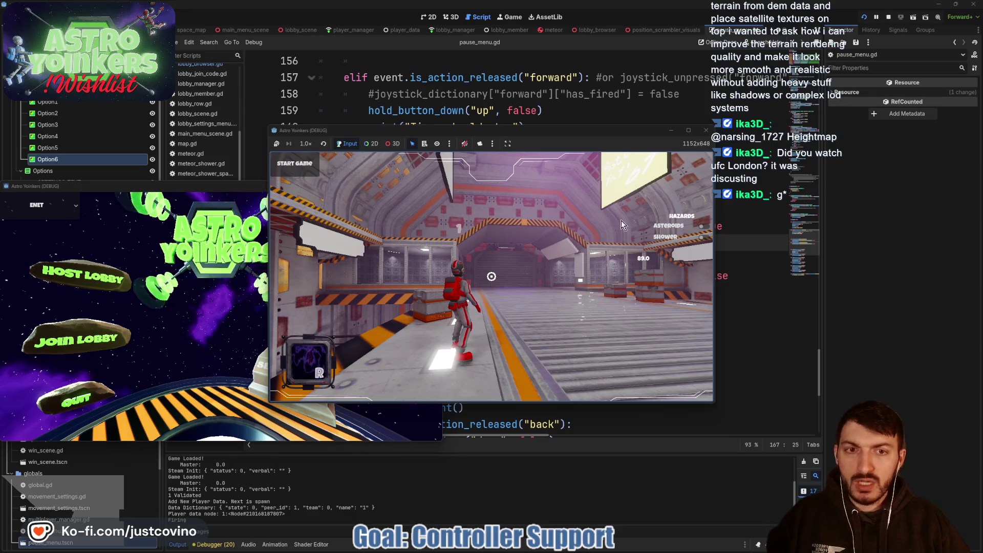
# Stop the game and highlight every use of joystick_unpressed from line 168
pyautogui.click(887, 18)
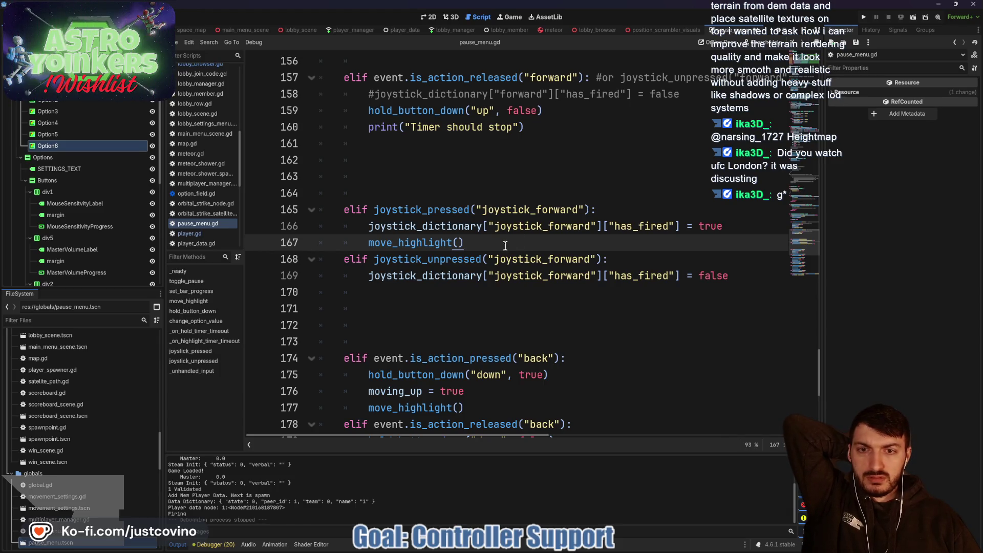
pyautogui.doubleClick(437, 257)
pyautogui.scroll(4, 512, 251)
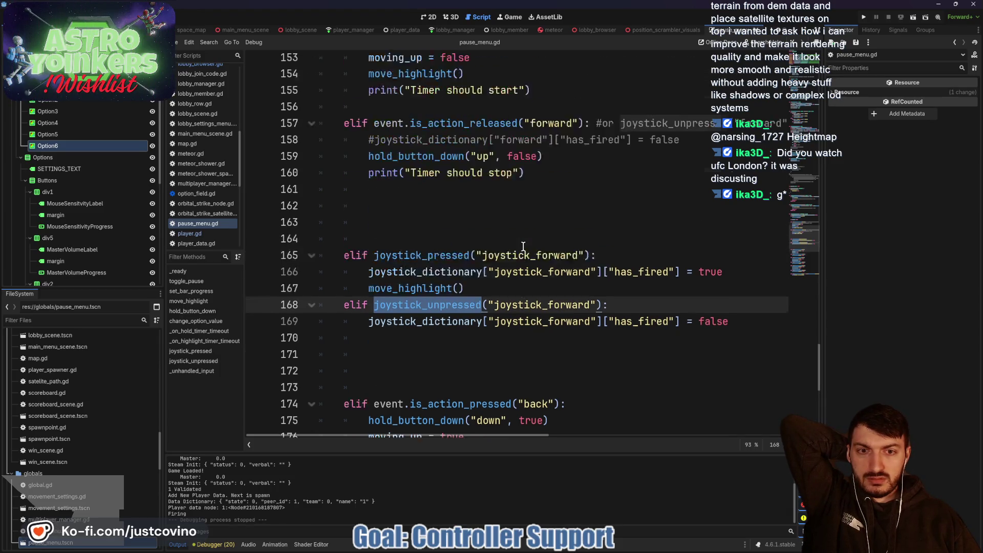
pyautogui.scroll(5, 521, 247)
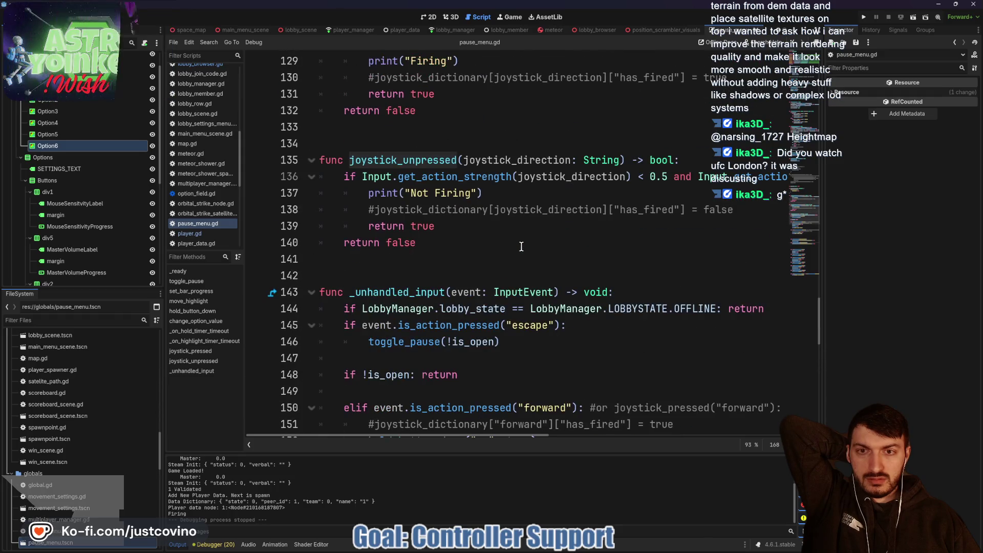
# Scroll the script to the joystick_unpressed definition around line 135
pyautogui.hscroll(10, 519, 246)
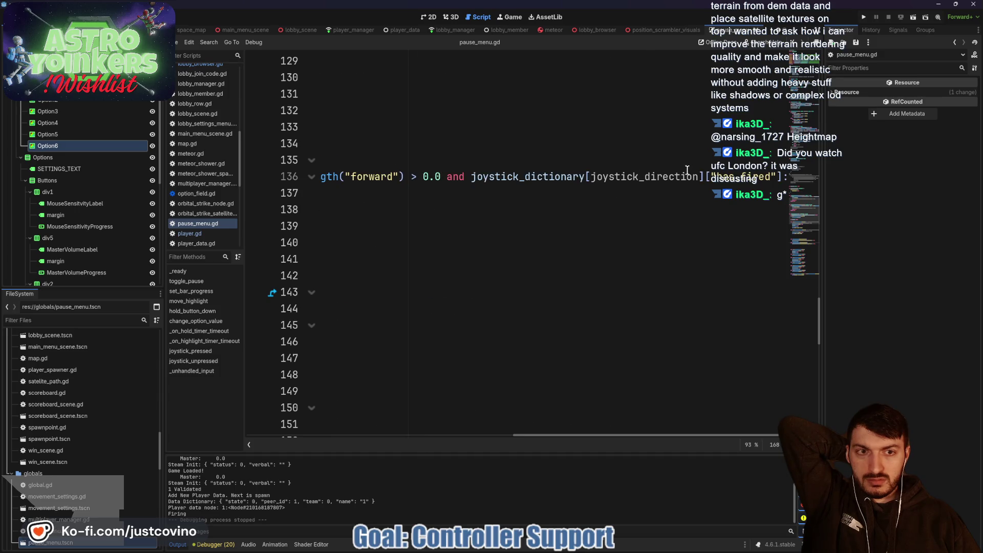
pyautogui.hscroll(-10, 687, 169)
pyautogui.hscroll(-5, 422, 210)
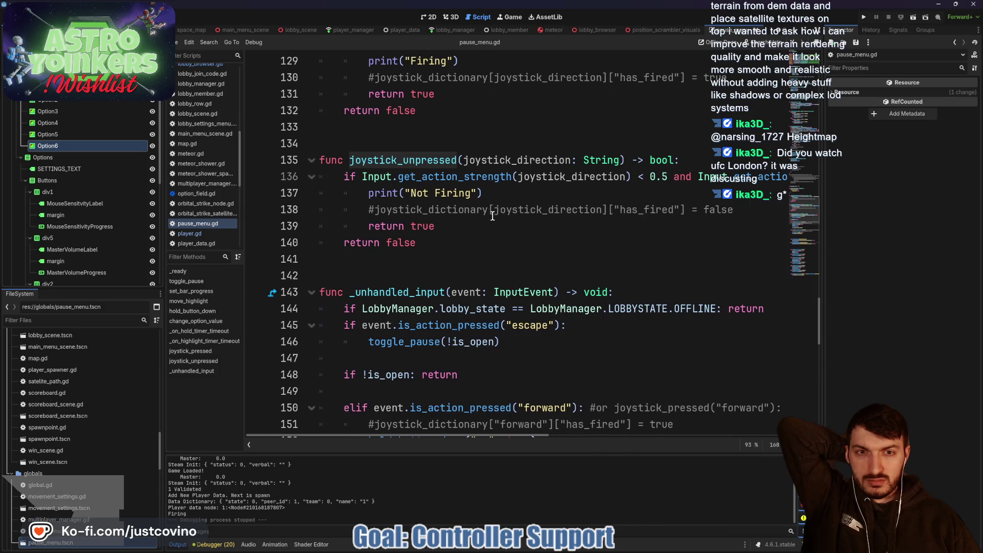
pyautogui.hscroll(10, 492, 215)
pyautogui.hscroll(-8, 499, 215)
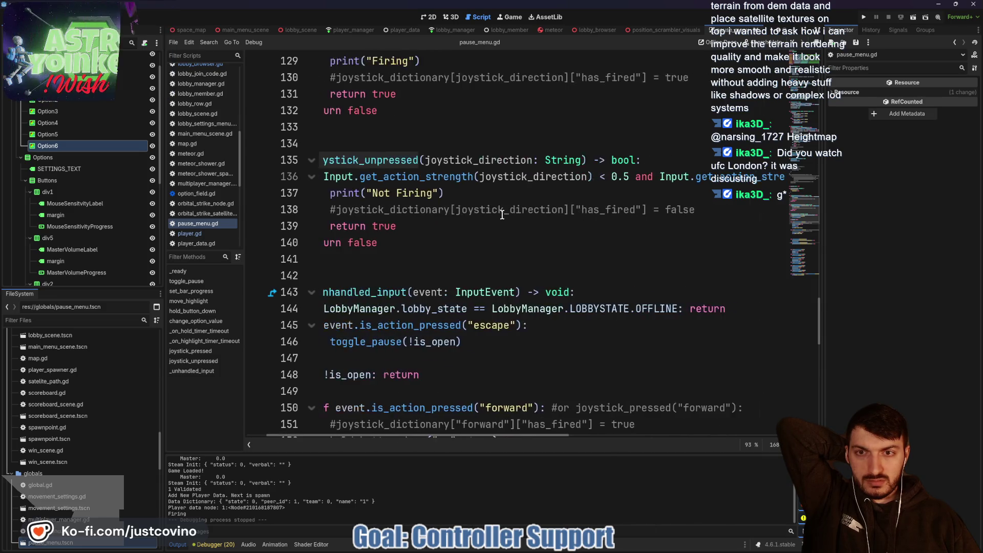
pyautogui.hscroll(-3, 502, 214)
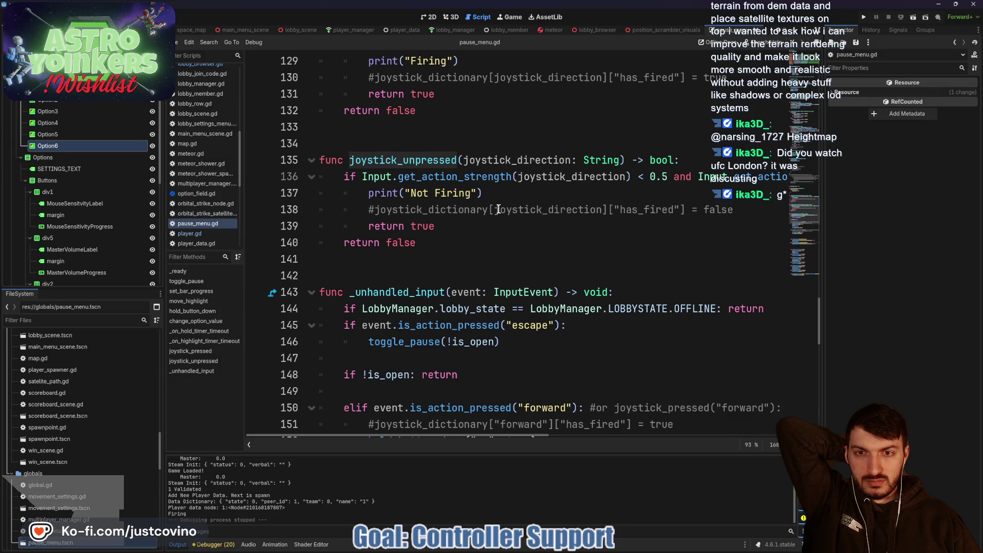
pyautogui.scroll(2, 497, 208)
pyautogui.hscroll(6, 497, 209)
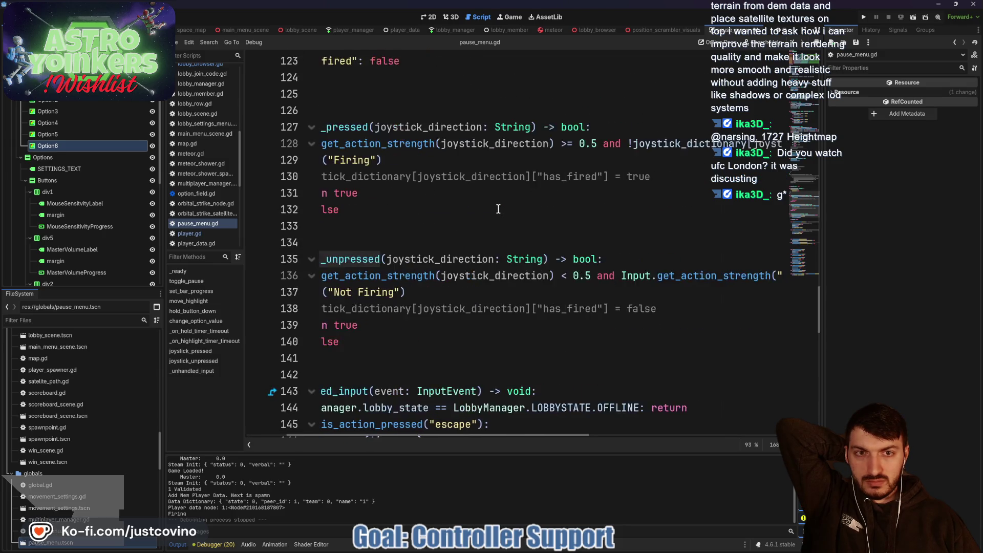
pyautogui.hscroll(4, 498, 209)
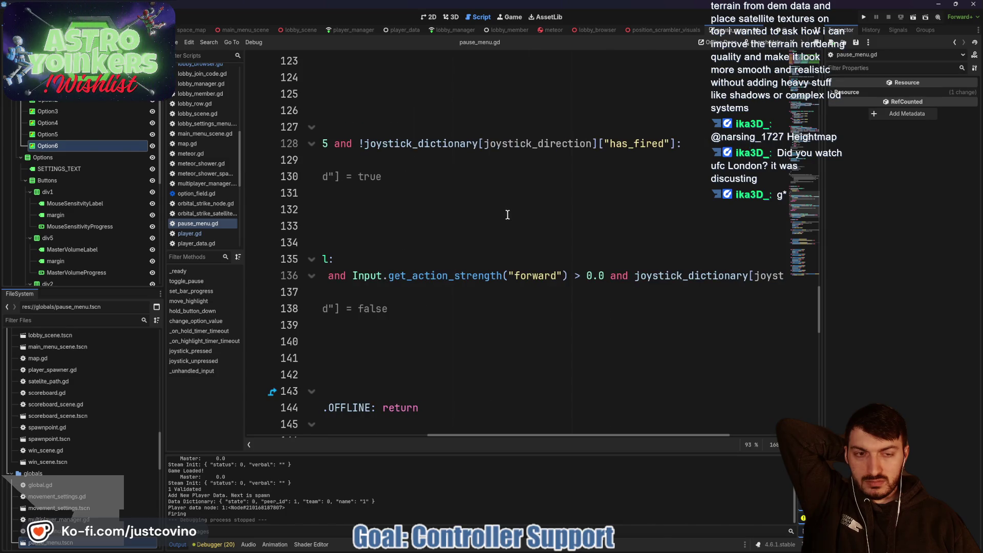
pyautogui.hscroll(2, 507, 214)
pyautogui.hscroll(-6, 506, 214)
pyautogui.hscroll(-2, 506, 214)
pyautogui.scroll(-8, 506, 215)
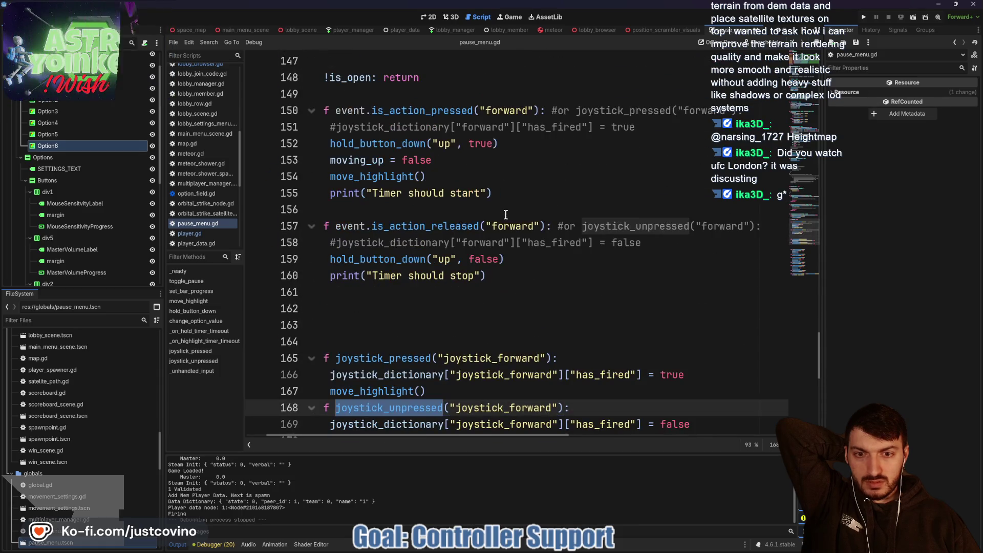
pyautogui.scroll(-1, 505, 215)
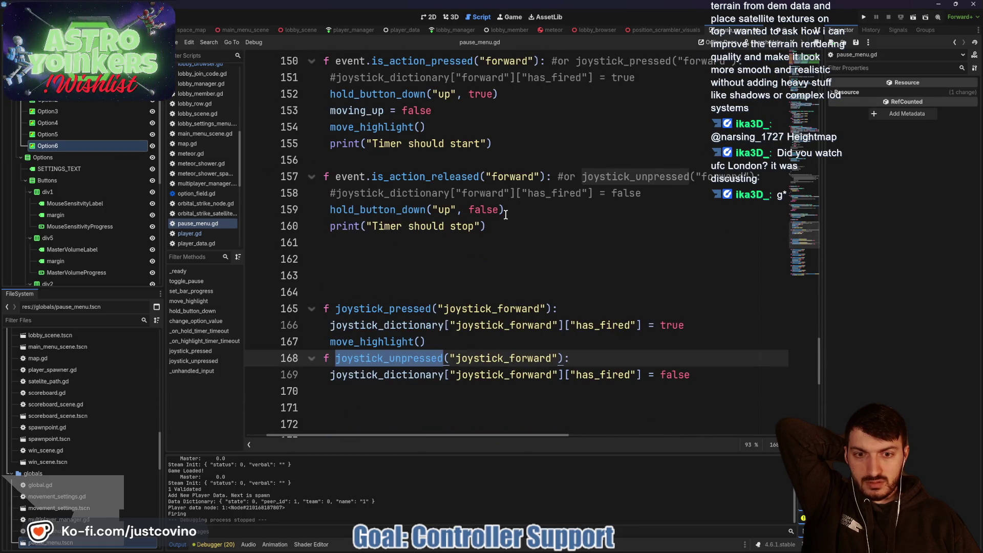
pyautogui.hscroll(-1, 506, 215)
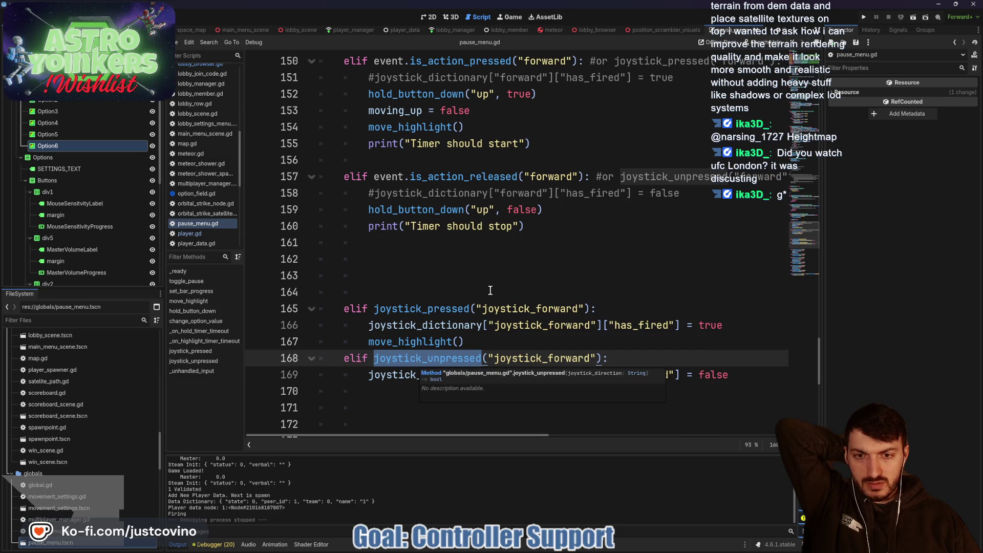
pyautogui.scroll(8, 512, 257)
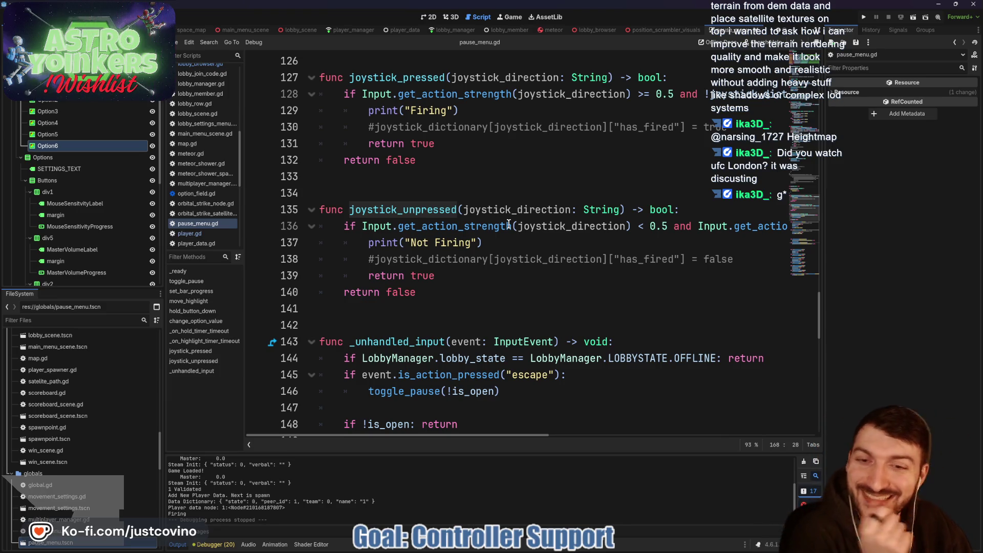
pyautogui.click(489, 241)
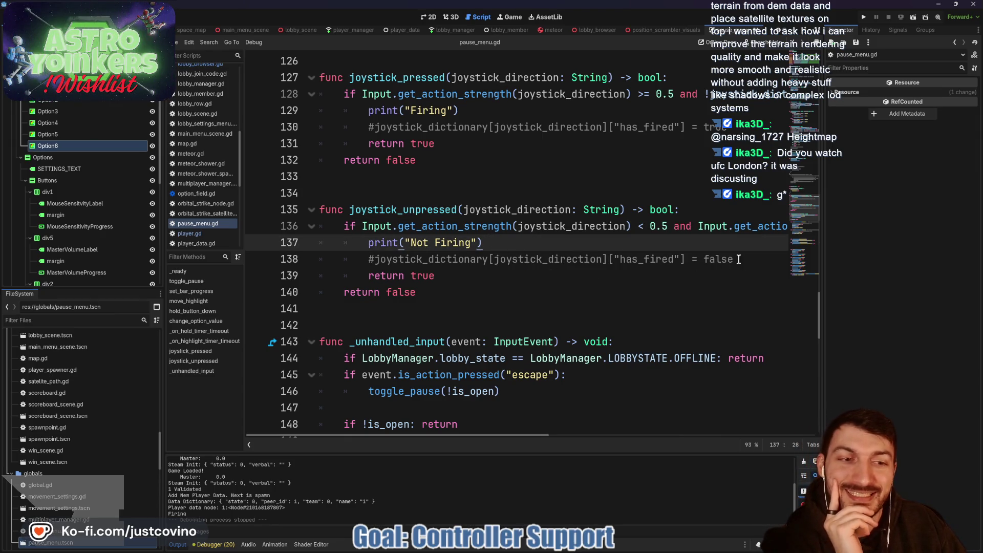
pyautogui.moveTo(732, 260); pyautogui.dragTo(308, 262)
pyautogui.click(532, 249)
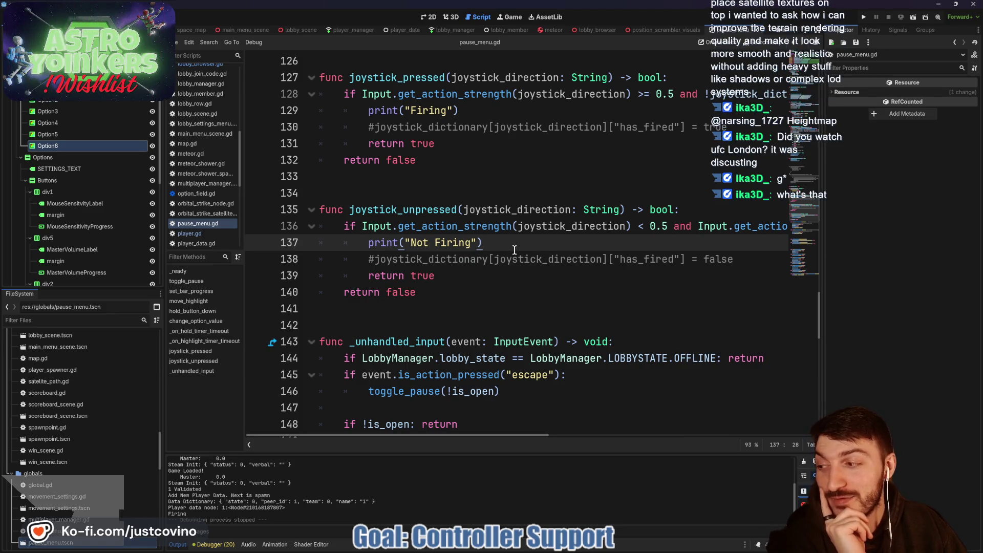
pyautogui.moveTo(357, 179)
pyautogui.mouseDown()
pyautogui.moveTo(389, 165)
pyautogui.moveTo(351, 225)
pyautogui.moveTo(347, 298)
pyautogui.moveTo(378, 347)
pyautogui.mouseUp()
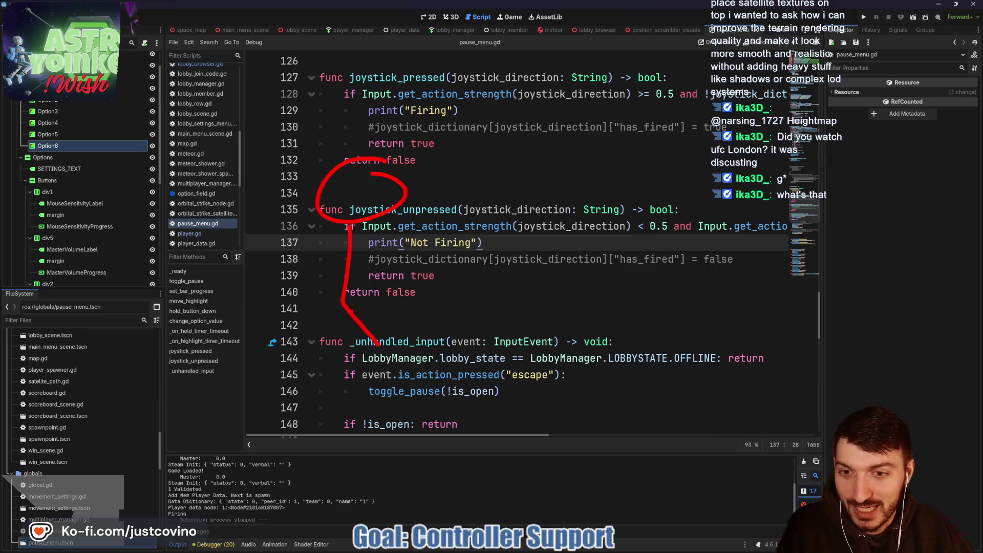
pyautogui.moveTo(329, 256); pyautogui.dragTo(404, 256)
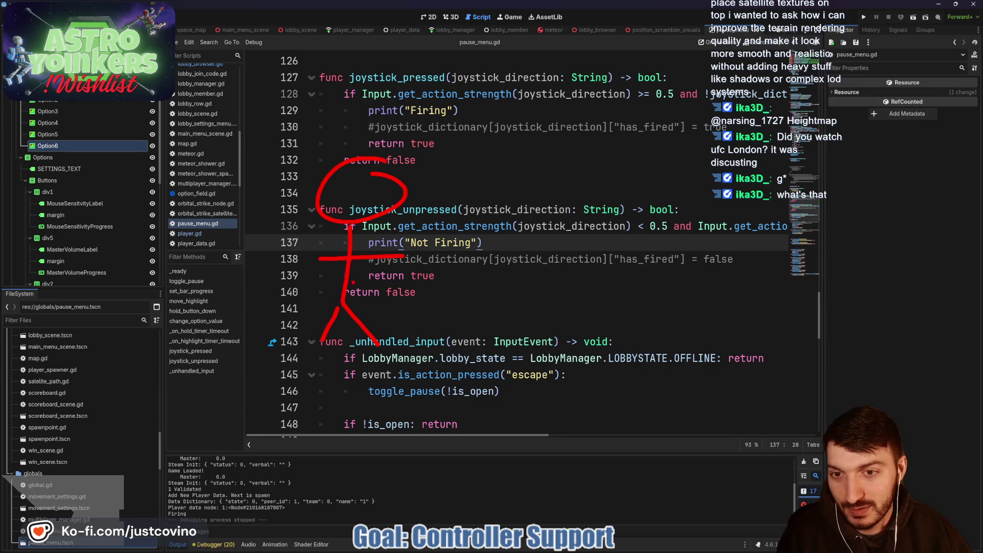
pyautogui.moveTo(353, 290); pyautogui.dragTo(330, 290)
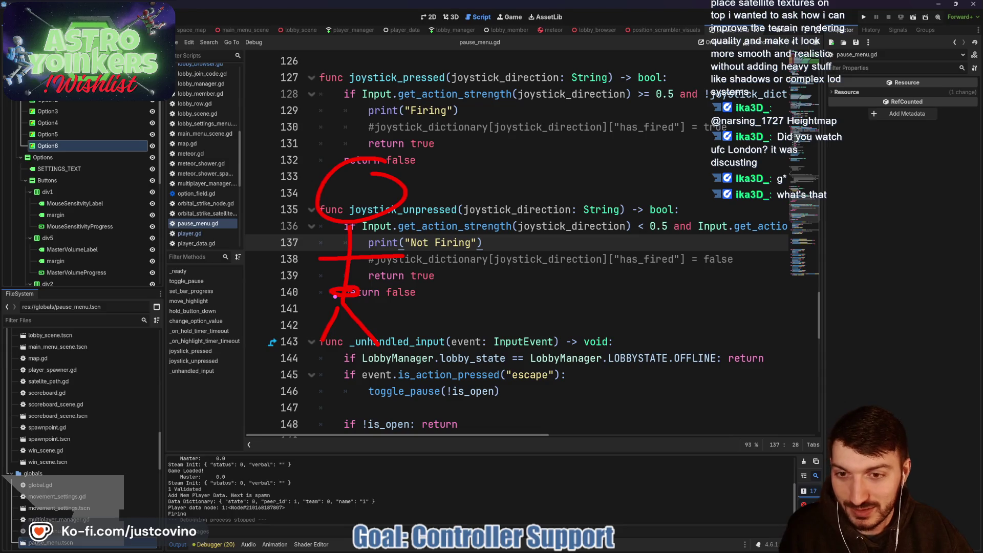
pyautogui.moveTo(340, 301); pyautogui.dragTo(335, 328)
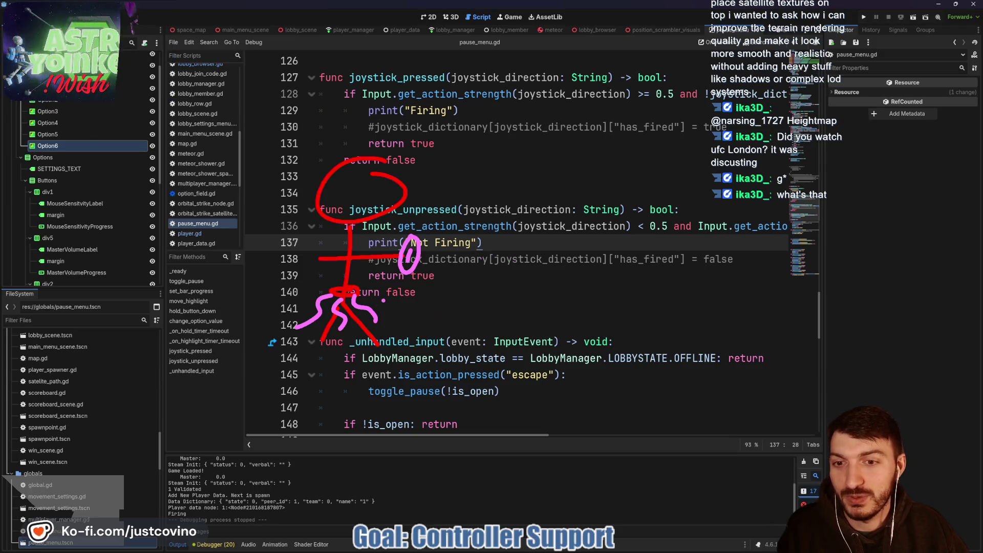
pyautogui.moveTo(389, 295); pyautogui.dragTo(368, 327)
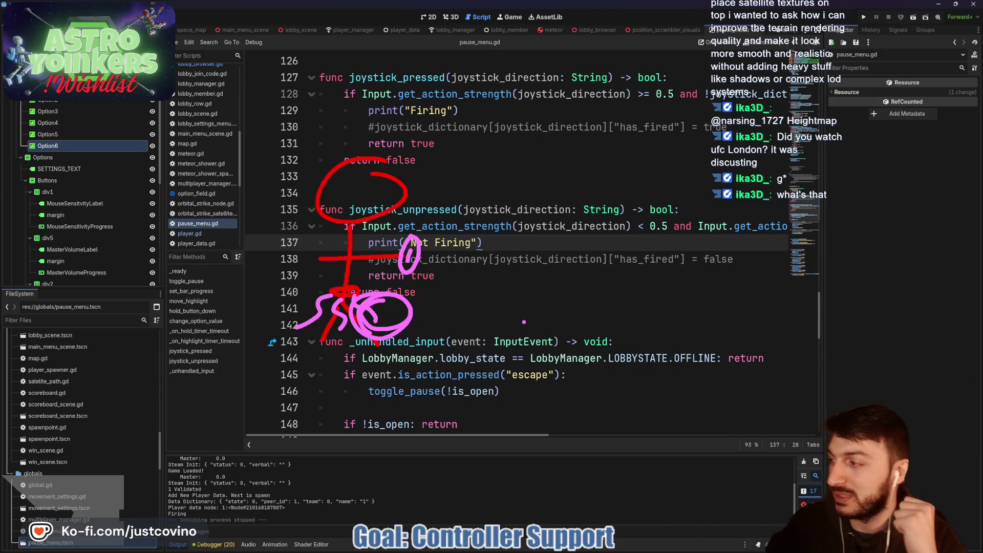
pyautogui.press('Escape')
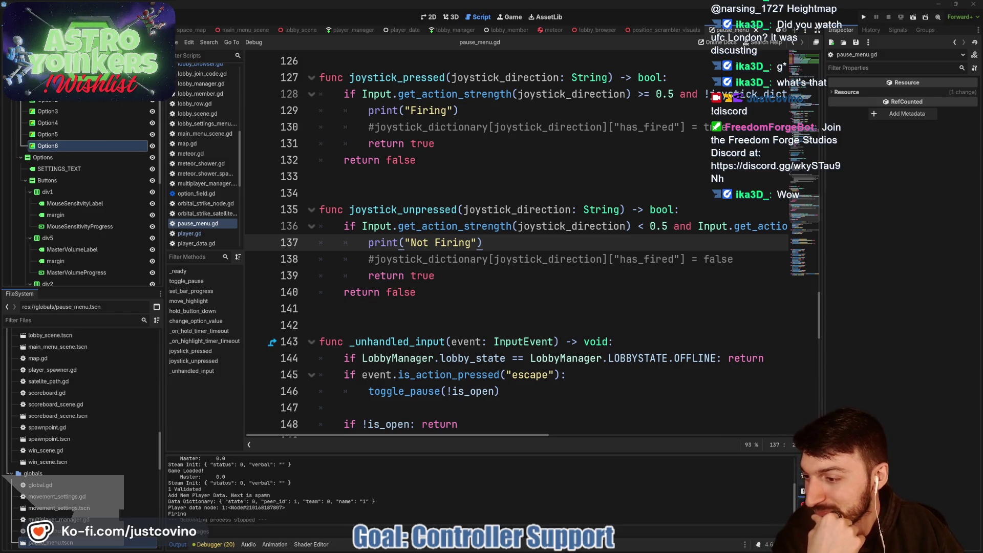
pyautogui.click(502, 285)
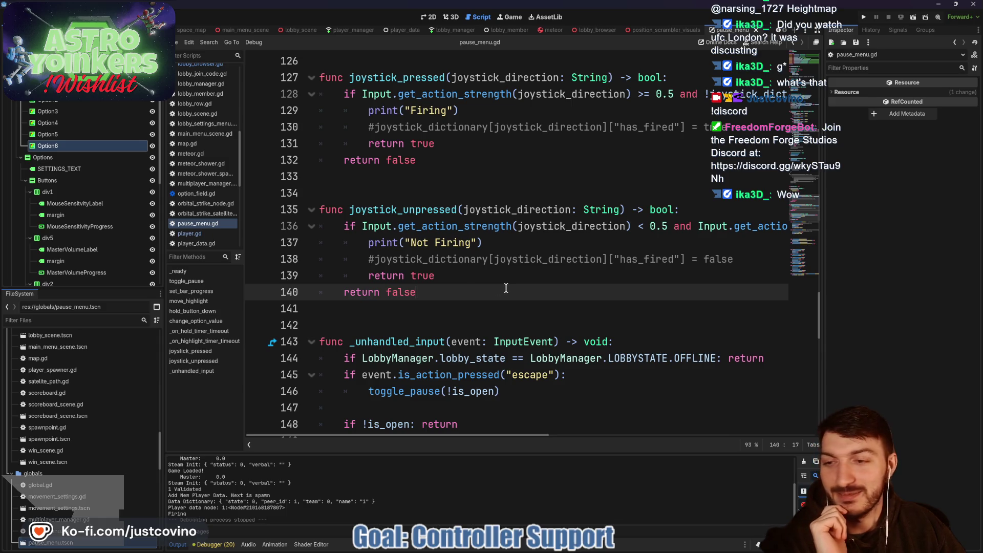
pyautogui.click(573, 259)
pyautogui.moveTo(751, 263); pyautogui.dragTo(368, 259)
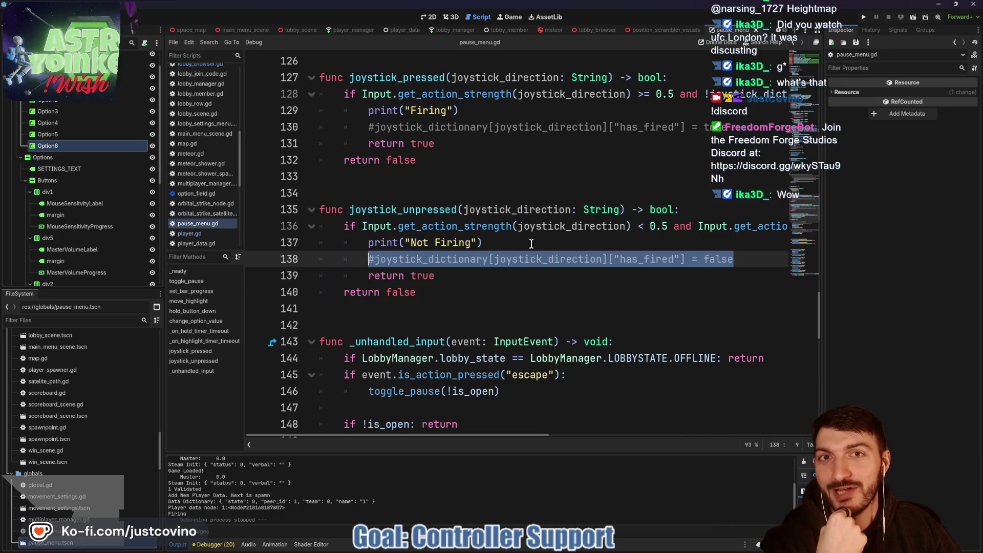
pyautogui.click(531, 244)
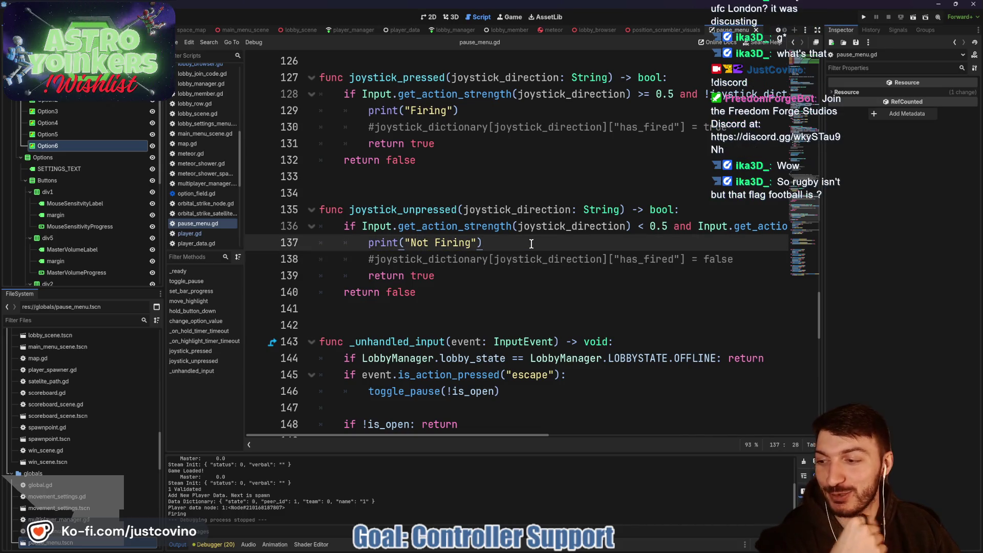
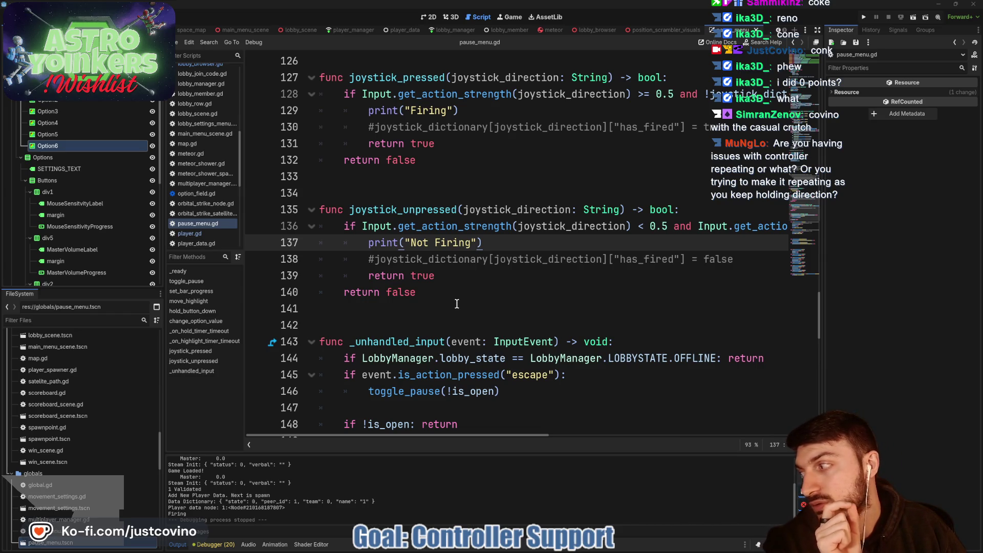
# Run the project so two Astro Yoinkers debug windows open on the main menu
pyautogui.scroll(3, 457, 302)
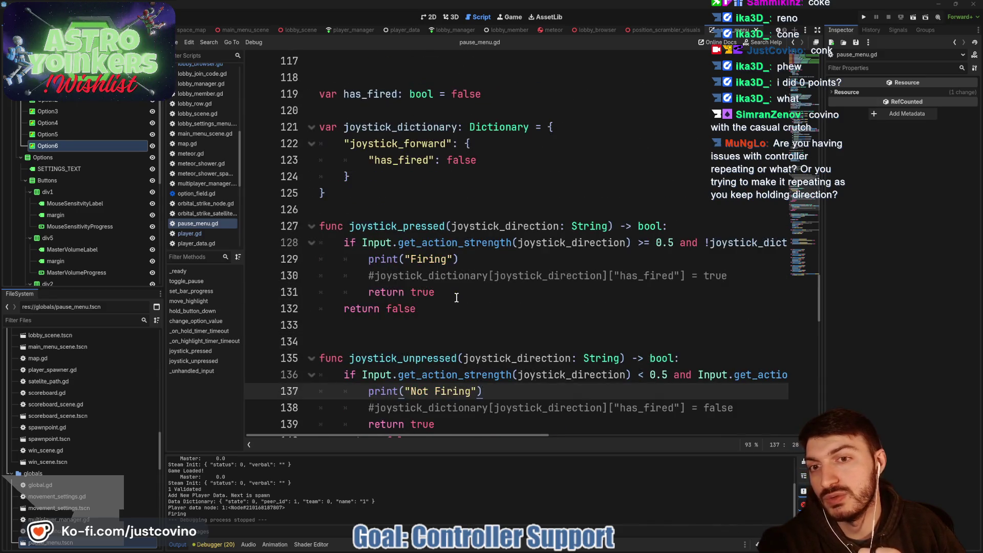
pyautogui.click(862, 18)
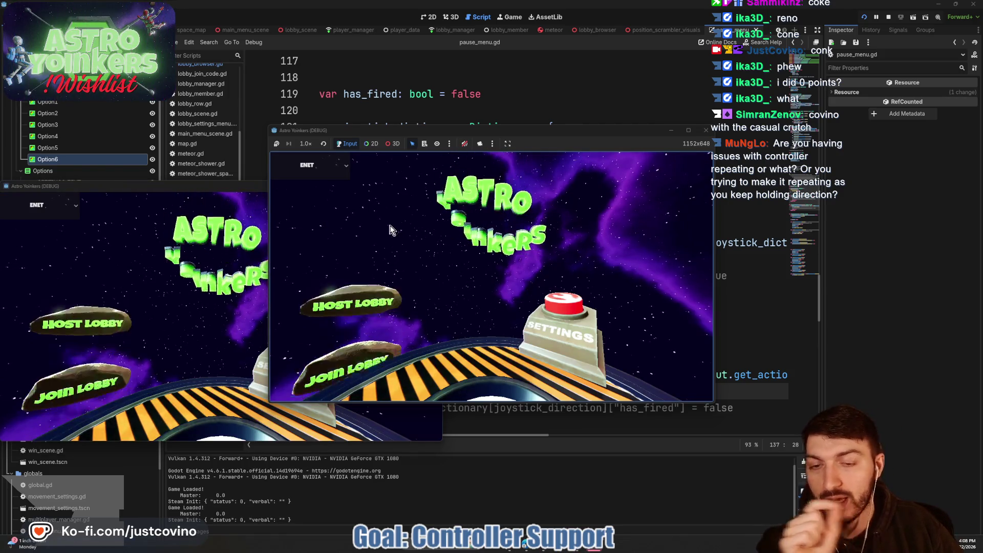
# Host a private lobby in the game and open the Settings pause menu
pyautogui.click(389, 215)
pyautogui.click(509, 231)
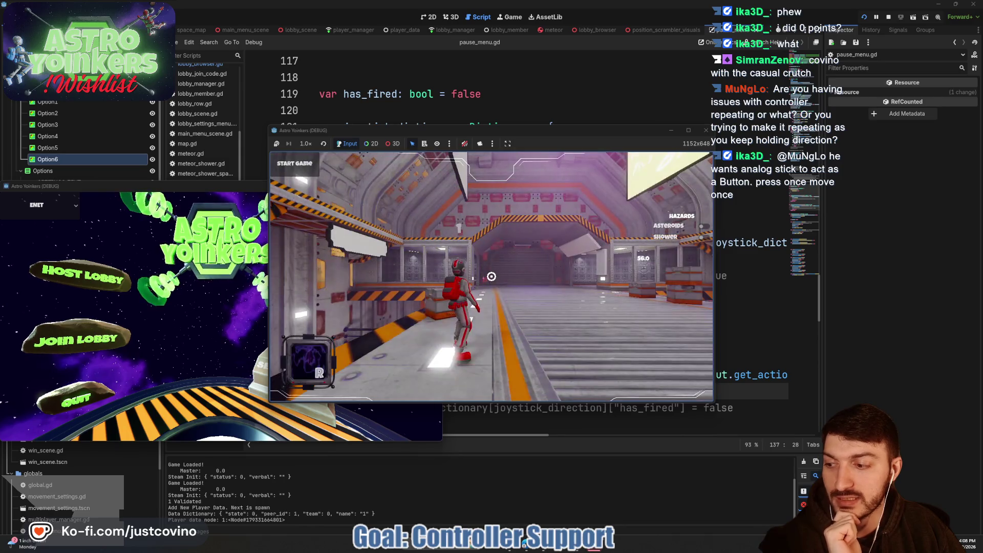
pyautogui.press('Escape')
# Step the highlight up and down between Settings rows, then close the pause menu
pyautogui.press('Up')
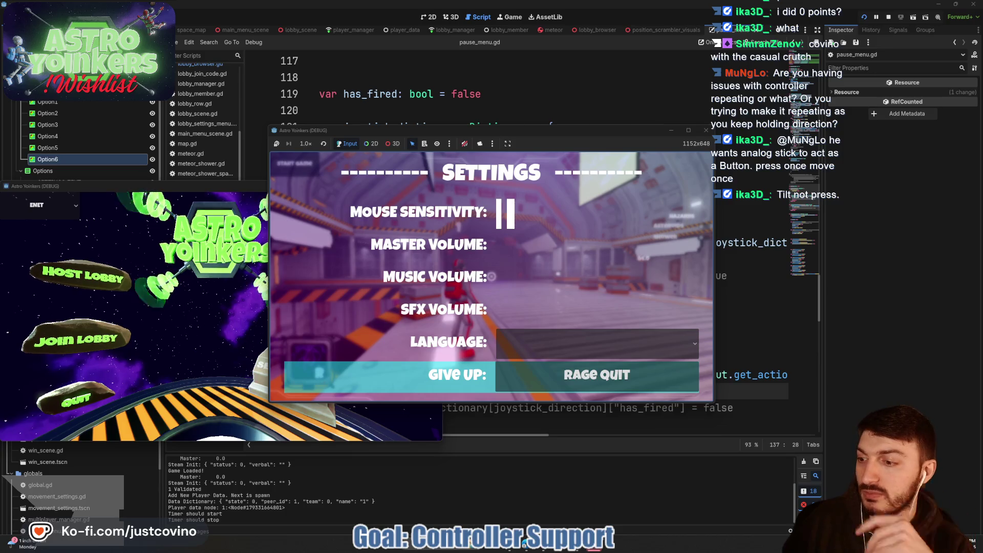
pyautogui.press('Up')
pyautogui.press('Up')
pyautogui.press('Up')
pyautogui.press('Up')
pyautogui.press('Up')
pyautogui.press('Up')
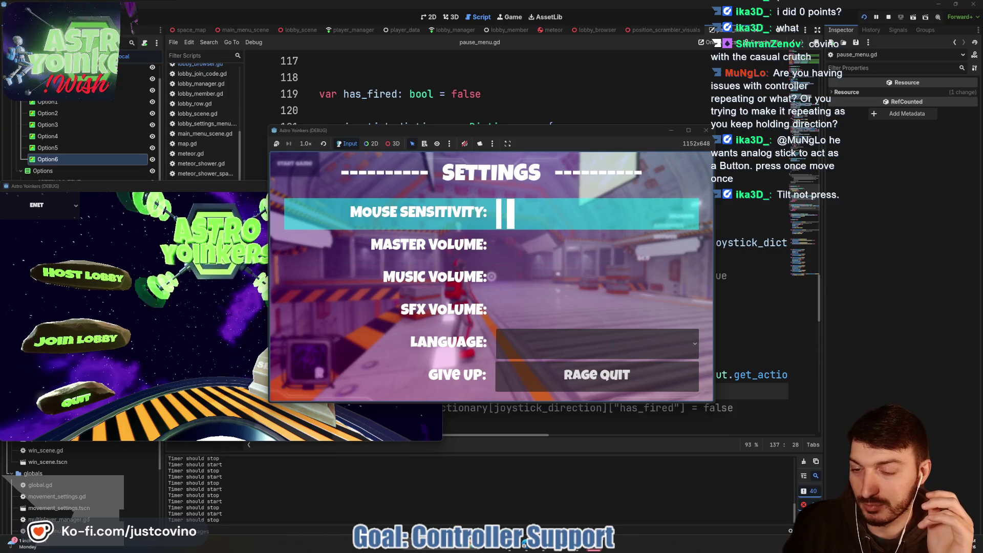
pyautogui.press('Down')
pyautogui.press('Down')
pyautogui.press('Down')
pyautogui.press('Up')
pyautogui.press('Up')
pyautogui.press('Up')
pyautogui.press('Up')
pyautogui.press('Up')
pyautogui.press('Down')
pyautogui.press('Down')
pyautogui.press('Down')
pyautogui.press('Up')
pyautogui.press('Up')
pyautogui.press('Up')
pyautogui.press('Up')
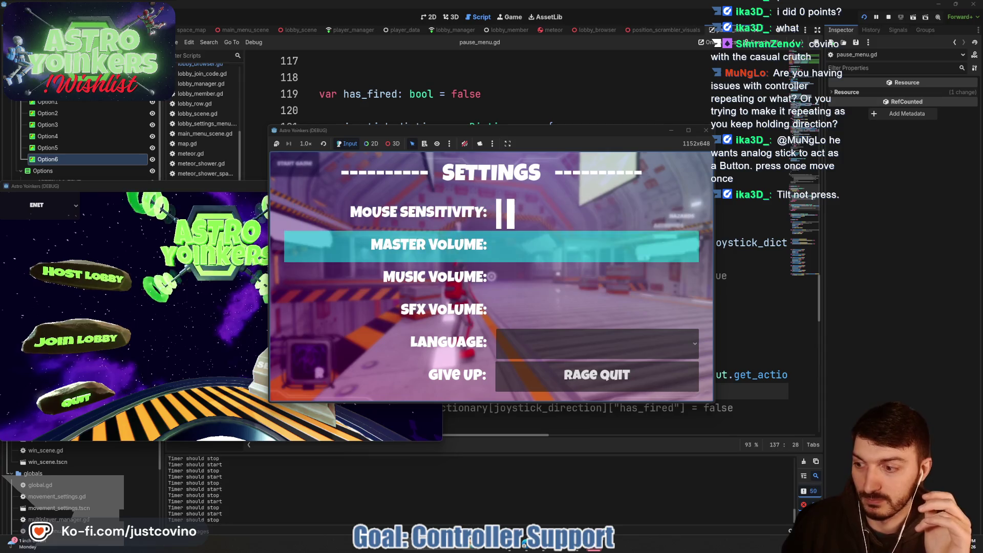
pyautogui.press('Down')
pyautogui.press('Down')
pyautogui.press('Down')
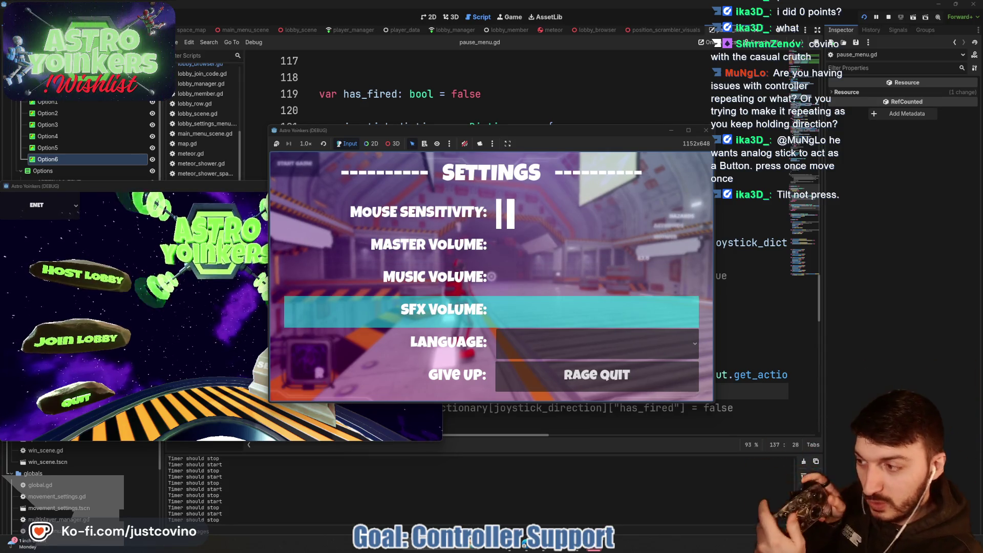
pyautogui.press('Down')
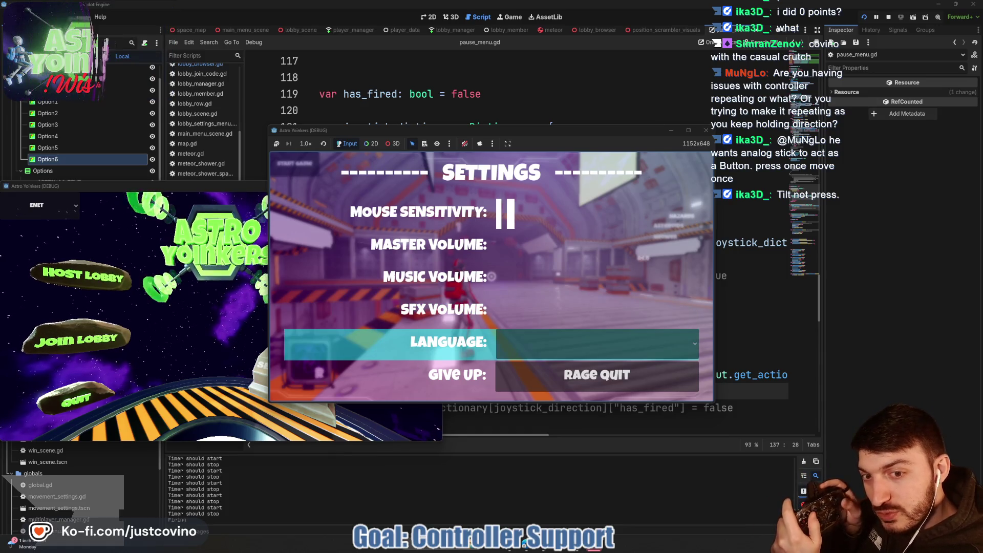
pyautogui.press('Up')
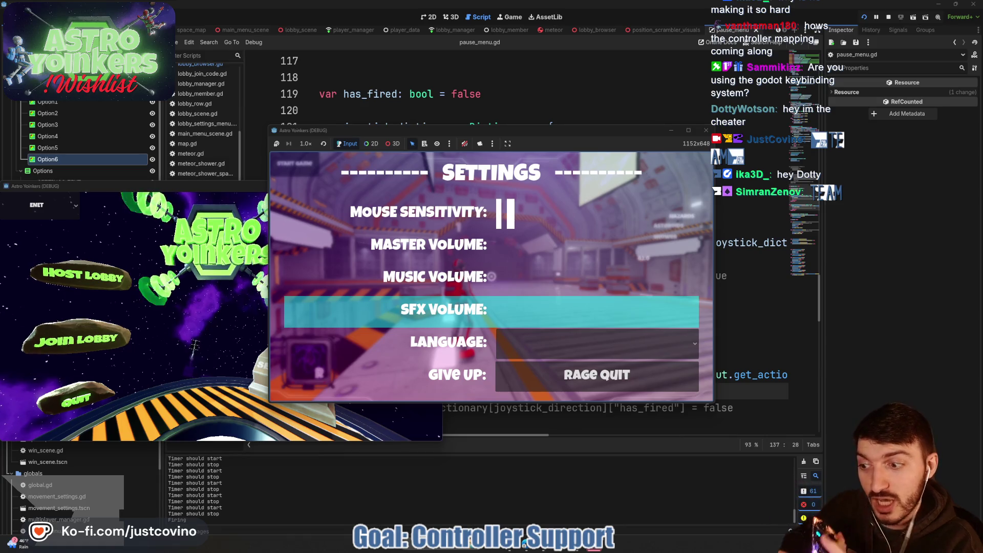
pyautogui.press('Down')
pyautogui.press('Up')
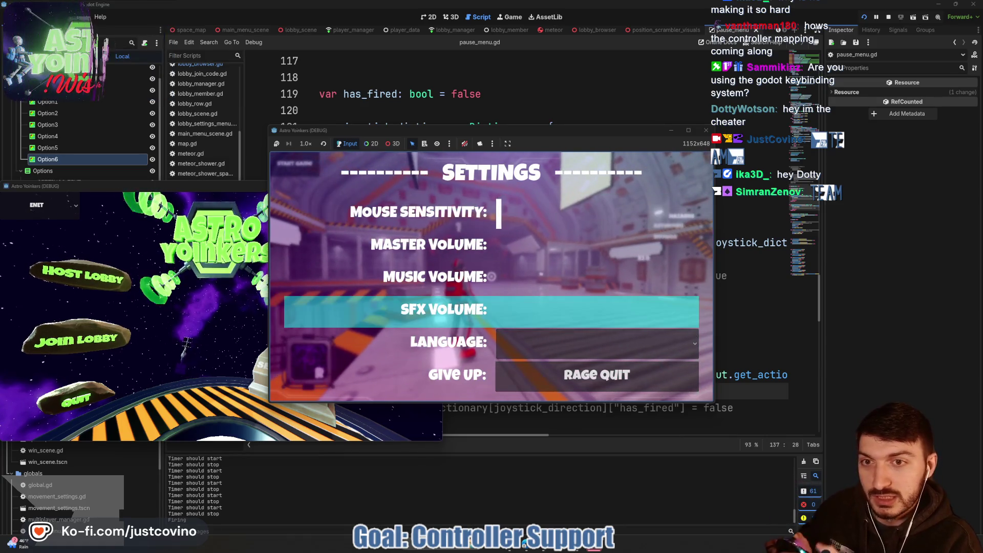
pyautogui.press('Escape')
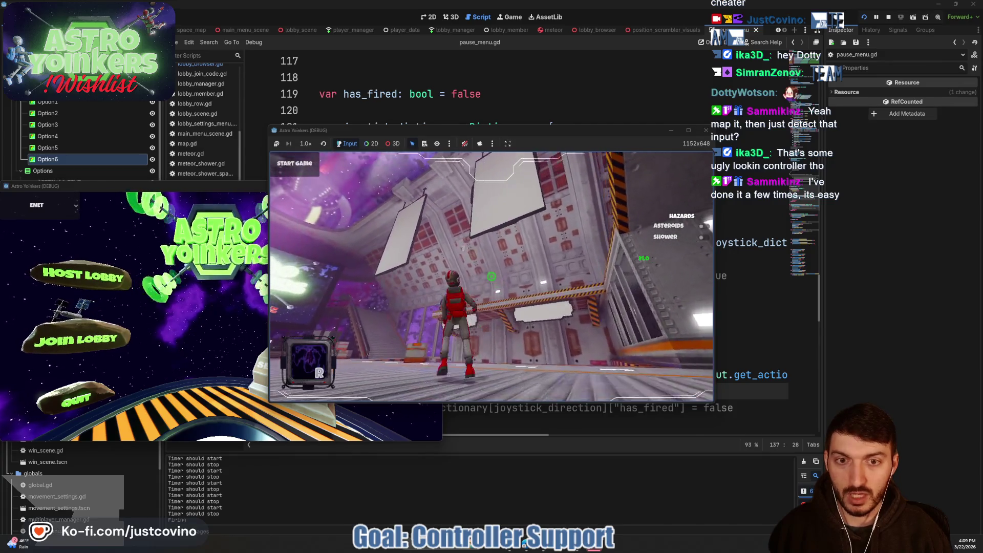
# Raise Mouse Sensitivity by one step in the pause menu and resume play
pyautogui.press('Escape')
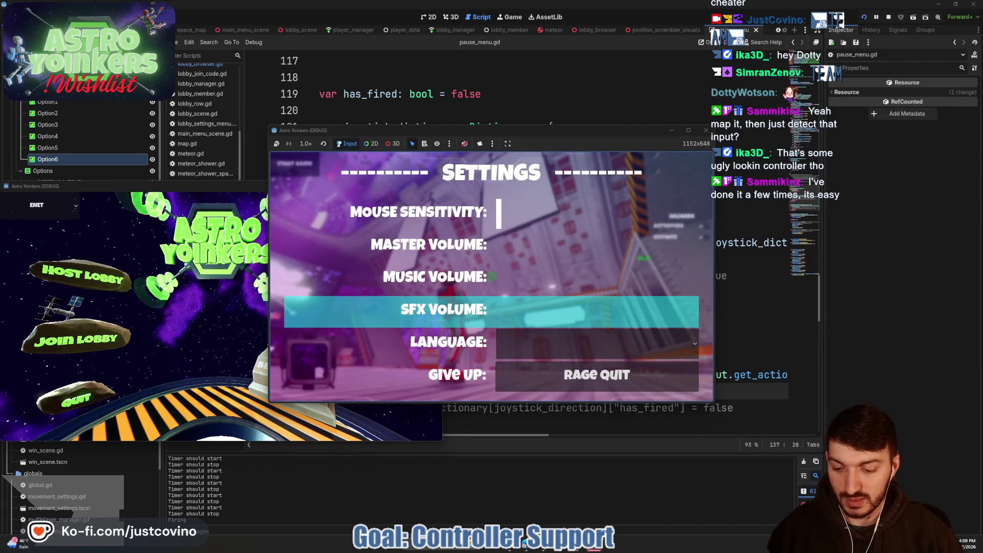
pyautogui.press('Up')
pyautogui.press('Up')
pyautogui.press('Up')
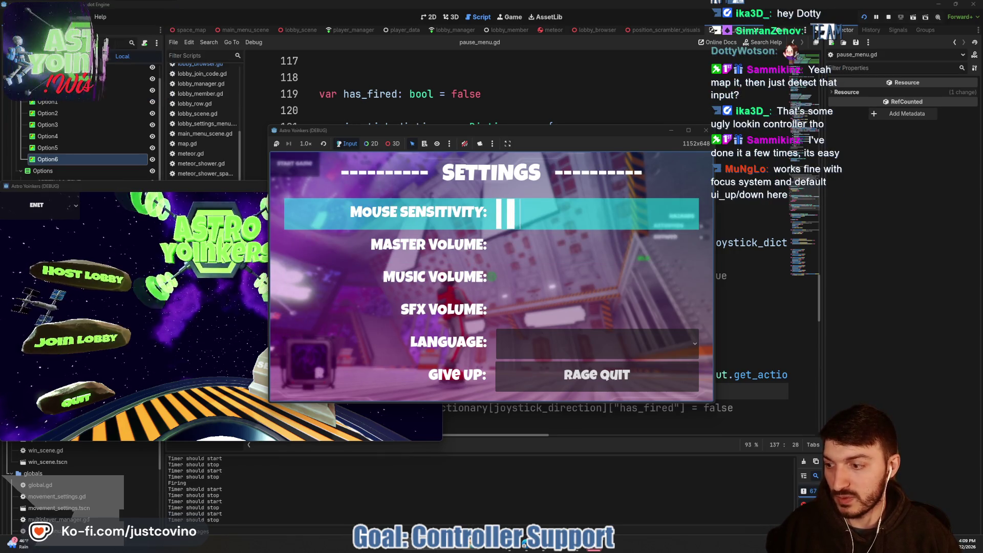
pyautogui.press('Right')
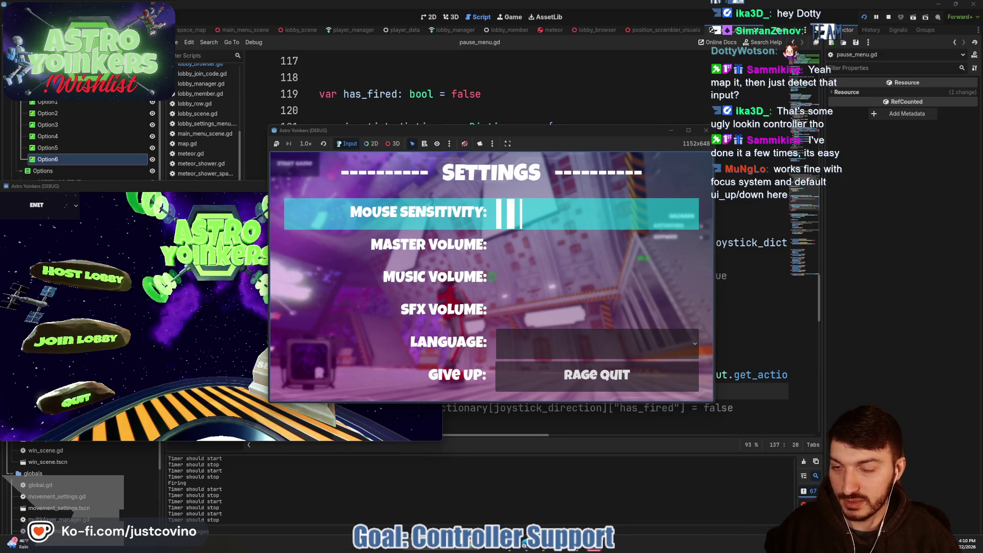
pyautogui.press('Escape')
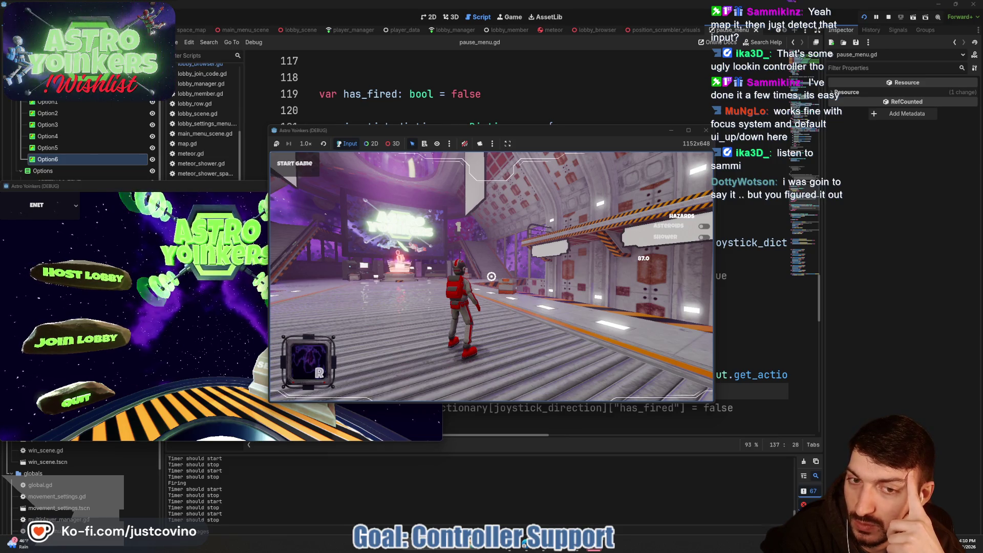
# Reopen the pause menu, cycle the highlight through every row, then stop the game
pyautogui.press('Escape')
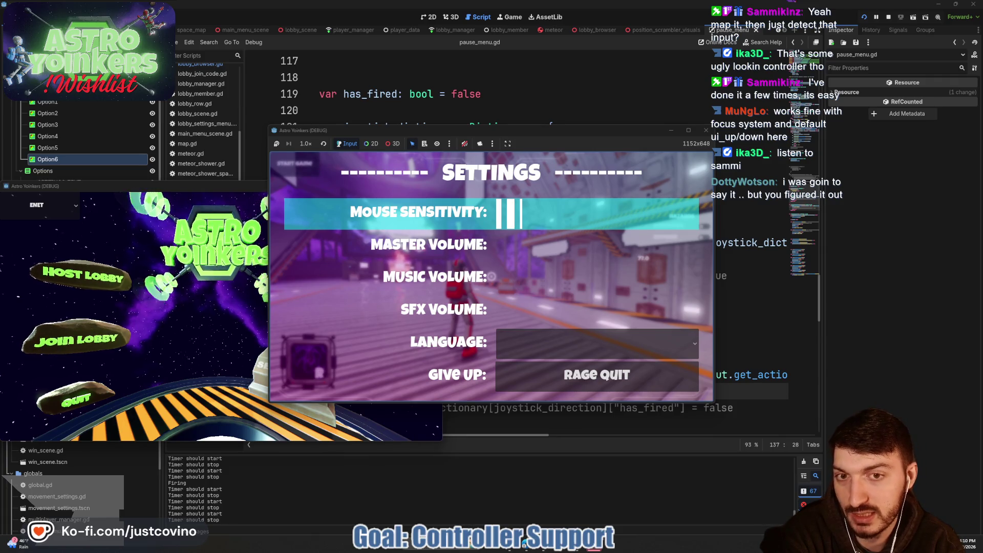
pyautogui.press('Down')
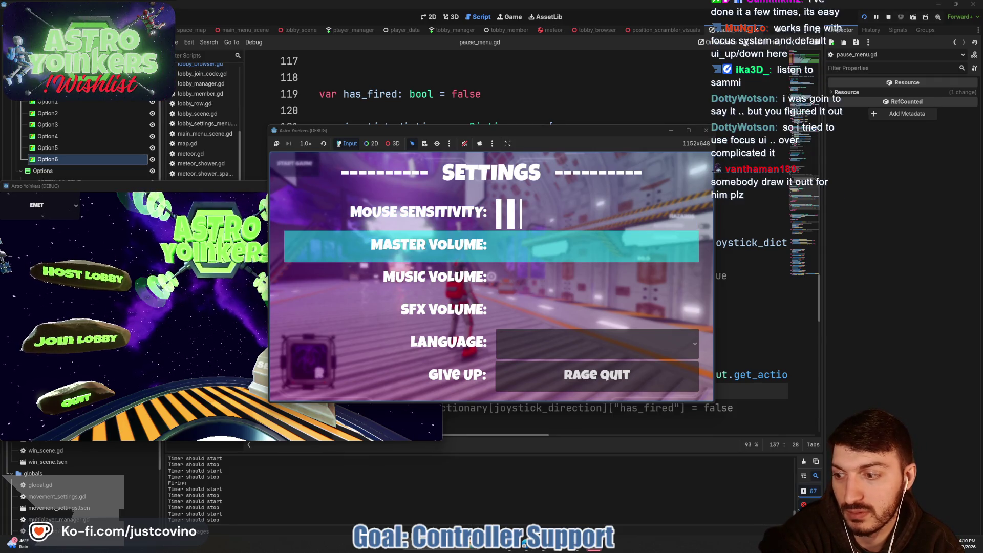
pyautogui.press('Down')
pyautogui.press('Down')
pyautogui.press('Down')
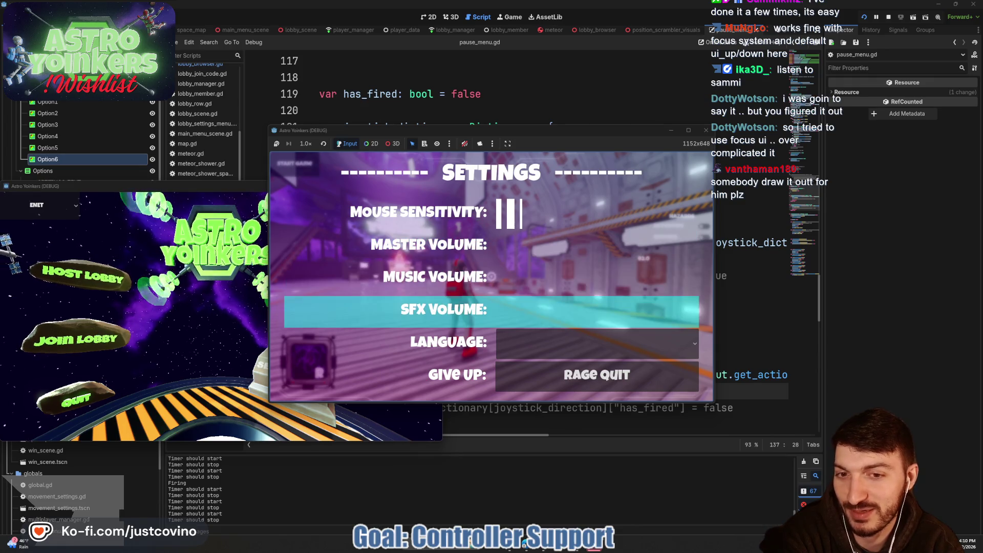
pyautogui.press('Down')
pyautogui.press('Down')
pyautogui.press('Down')
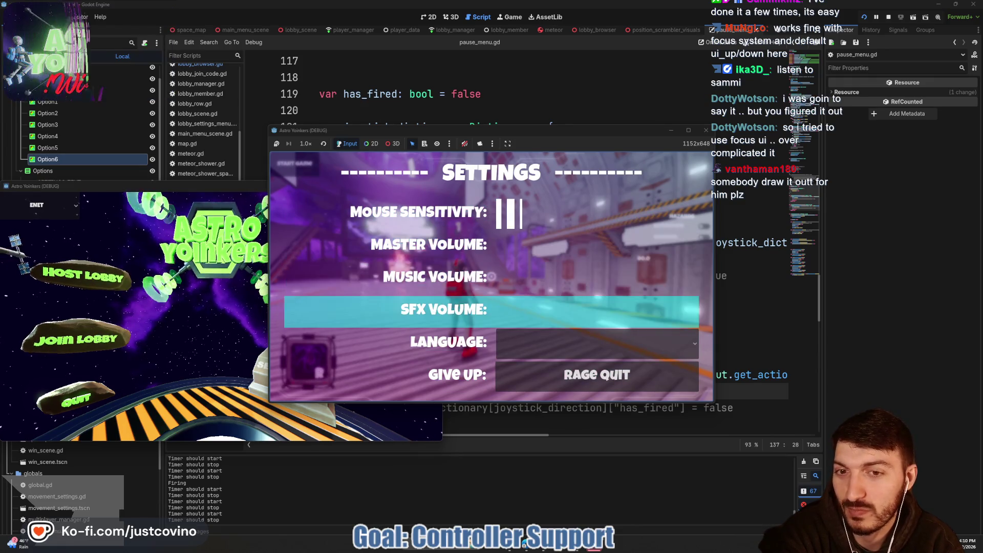
pyautogui.press('Down')
pyautogui.press('Down')
pyautogui.press('Down')
pyautogui.press('Up')
pyautogui.press('Up')
pyautogui.press('Up')
pyautogui.press('Down')
pyautogui.press('Down')
pyautogui.press('Down')
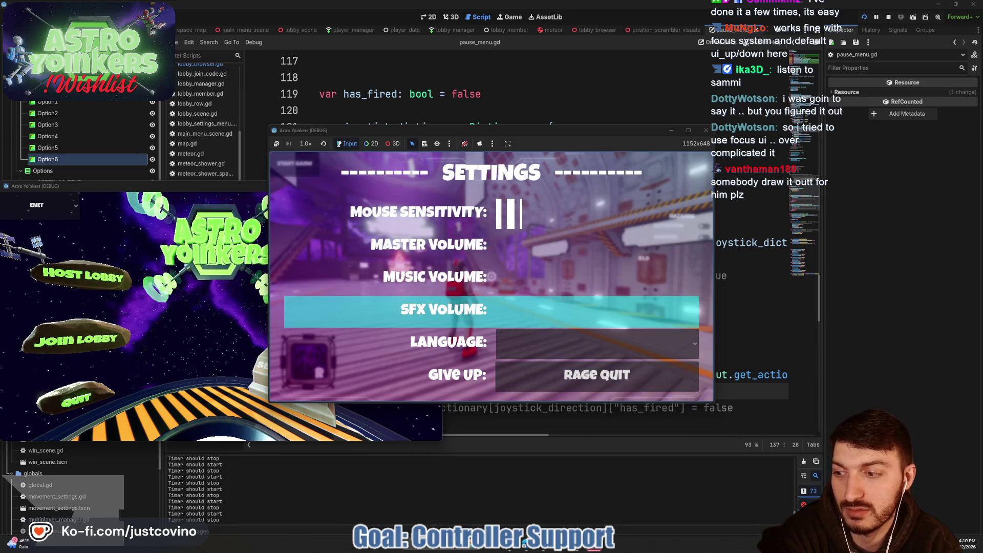
pyautogui.press('Up')
pyautogui.press('Up')
pyautogui.press('Up')
pyautogui.press('Down')
pyautogui.press('Down')
pyautogui.press('Down')
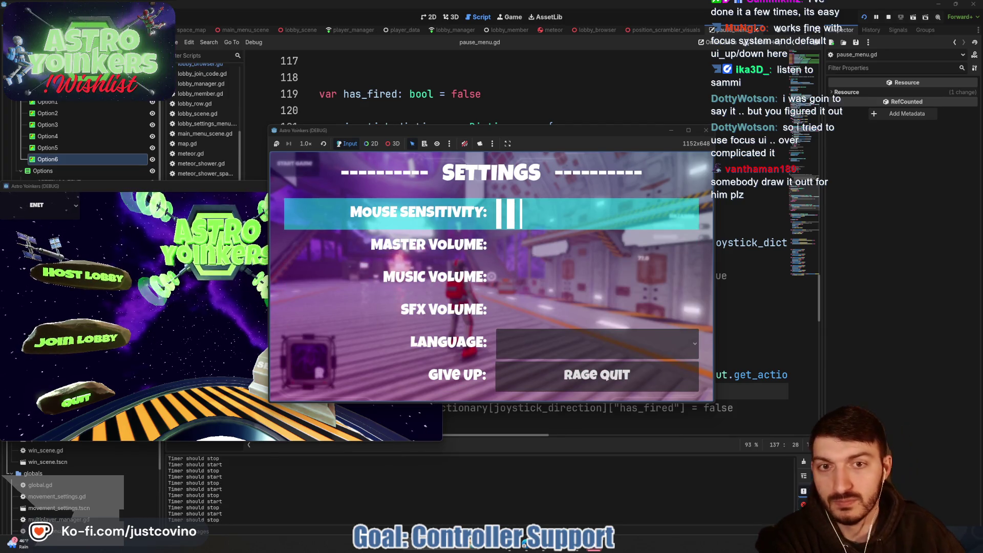
pyautogui.press('F8')
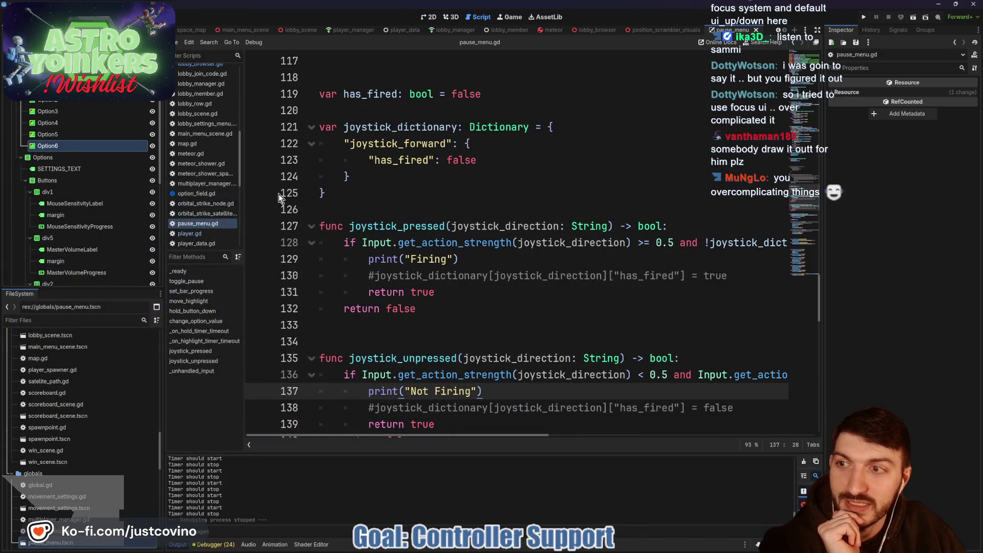
# Select the Option1 highlight row in the 2D view and toggle its visibility off and on twice
pyautogui.scroll(2, 82, 153)
pyautogui.click(59, 110)
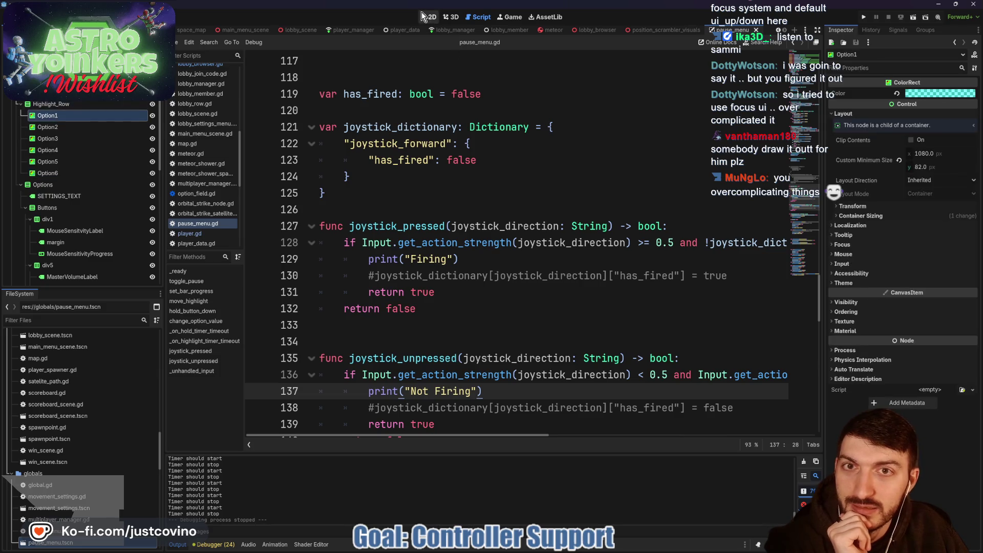
pyautogui.click(425, 17)
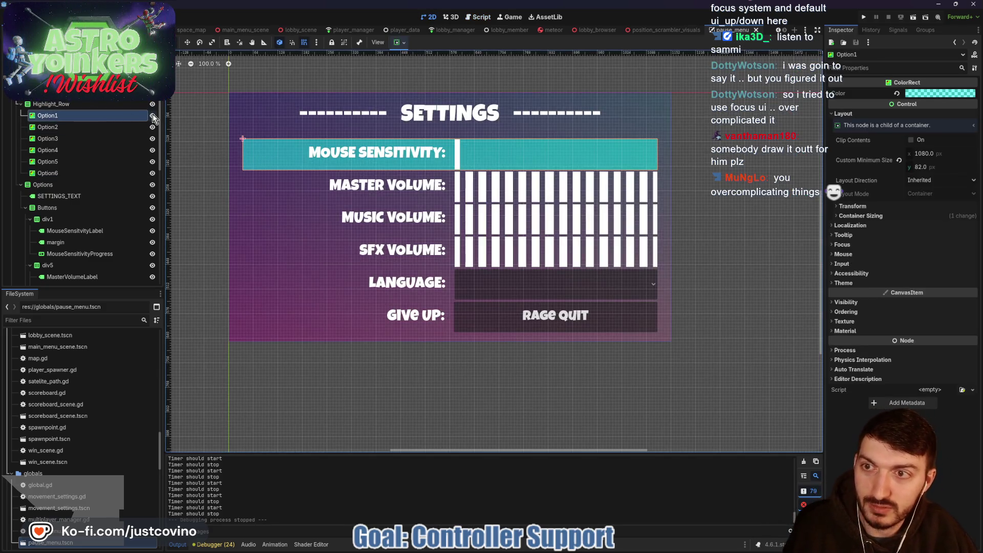
pyautogui.click(152, 115)
pyautogui.click(152, 115)
pyautogui.click(152, 115)
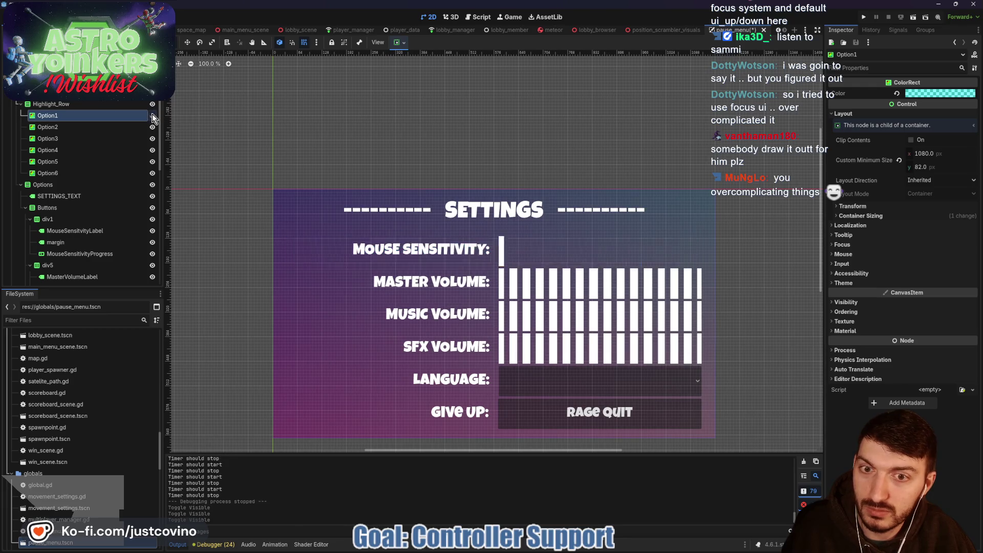
pyautogui.click(152, 115)
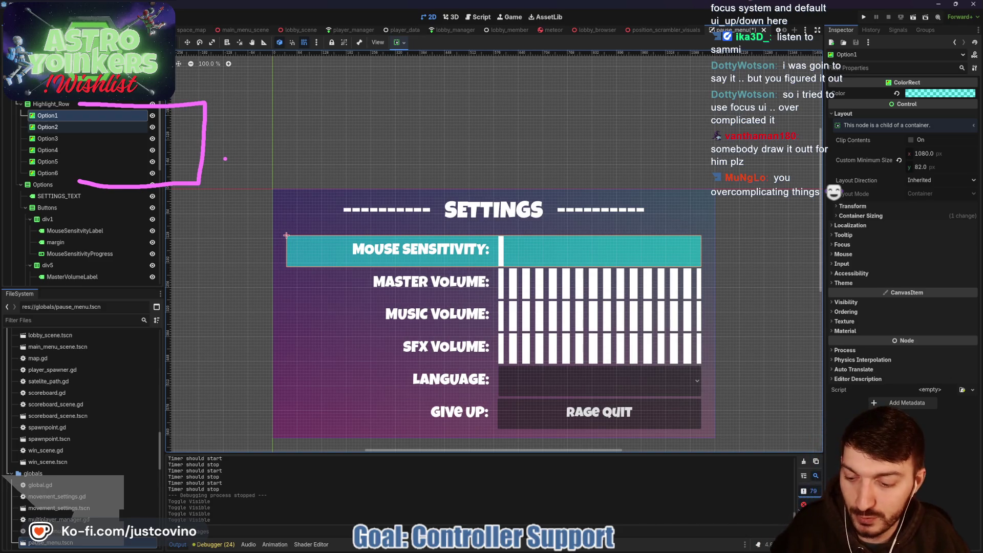
# Annotate the Mouse Sensitivity and Give Up rows on screen, then clear the annotations
pyautogui.moveTo(298, 231)
pyautogui.mouseDown()
pyautogui.moveTo(237, 301)
pyautogui.moveTo(332, 425)
pyautogui.moveTo(445, 427)
pyautogui.mouseUp()
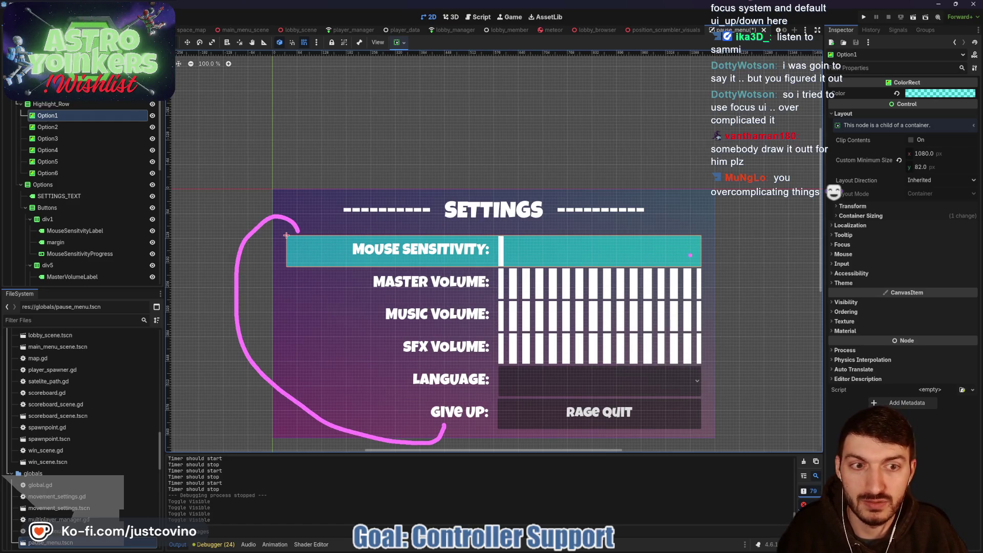
pyautogui.moveTo(690, 255); pyautogui.dragTo(839, 240)
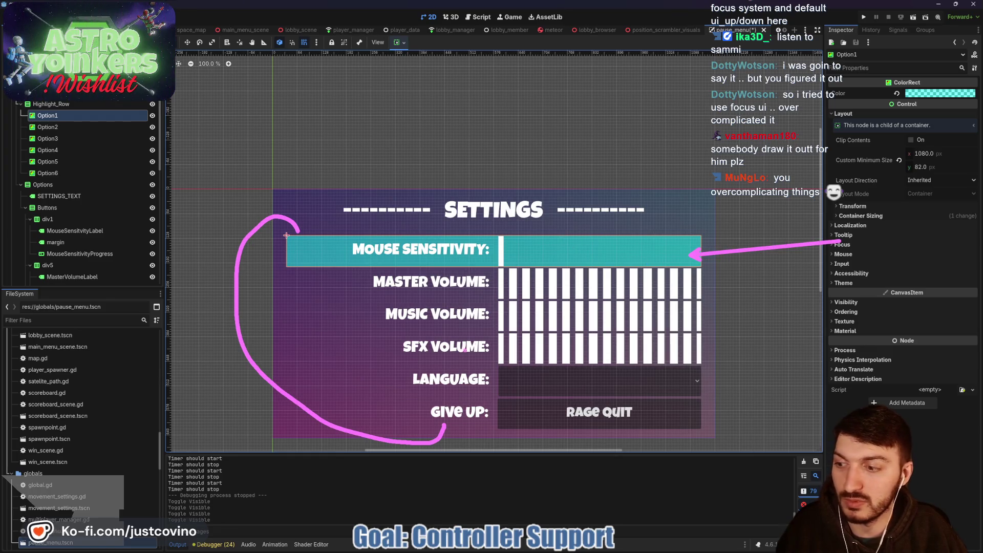
pyautogui.moveTo(280, 389); pyautogui.dragTo(735, 446)
pyautogui.moveTo(281, 234); pyautogui.dragTo(735, 252)
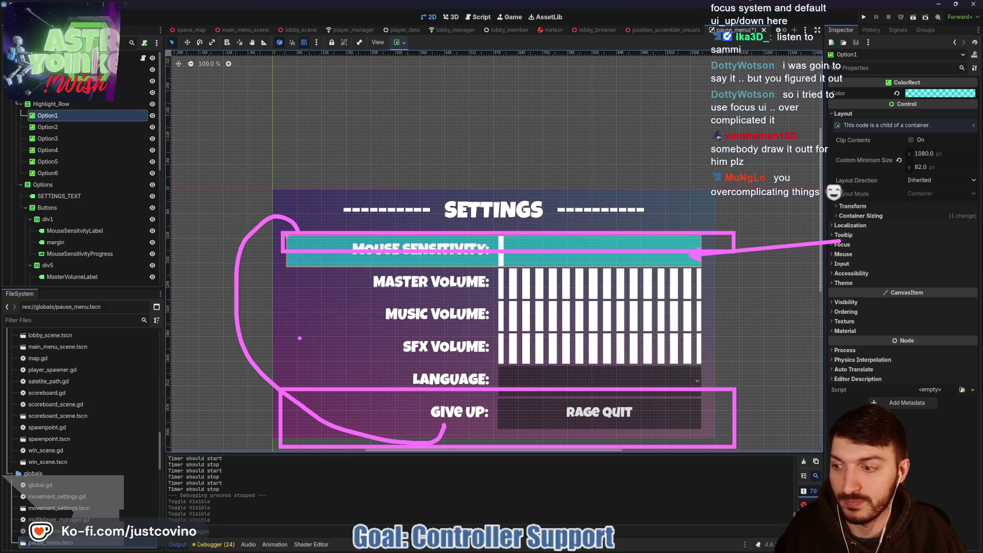
pyautogui.press('Escape')
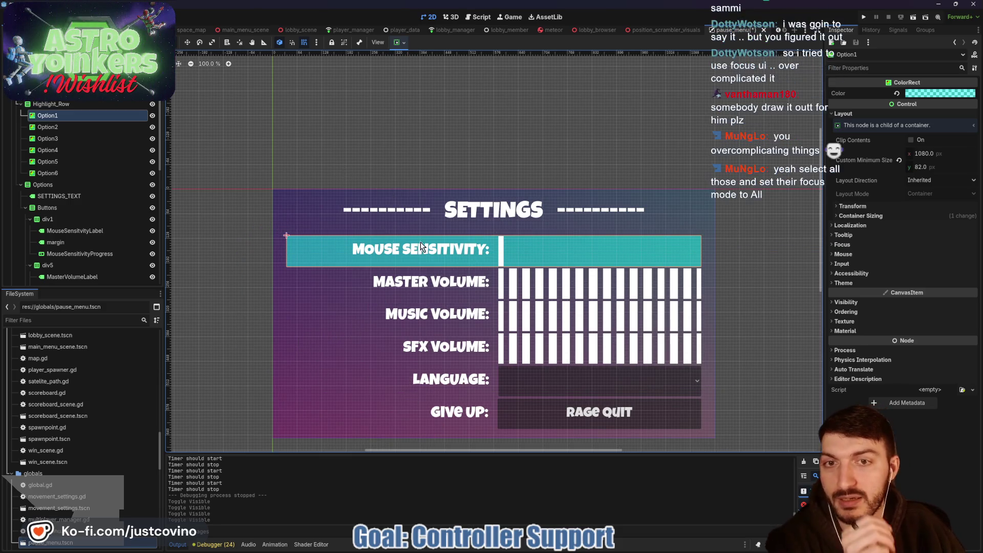
pyautogui.click(481, 16)
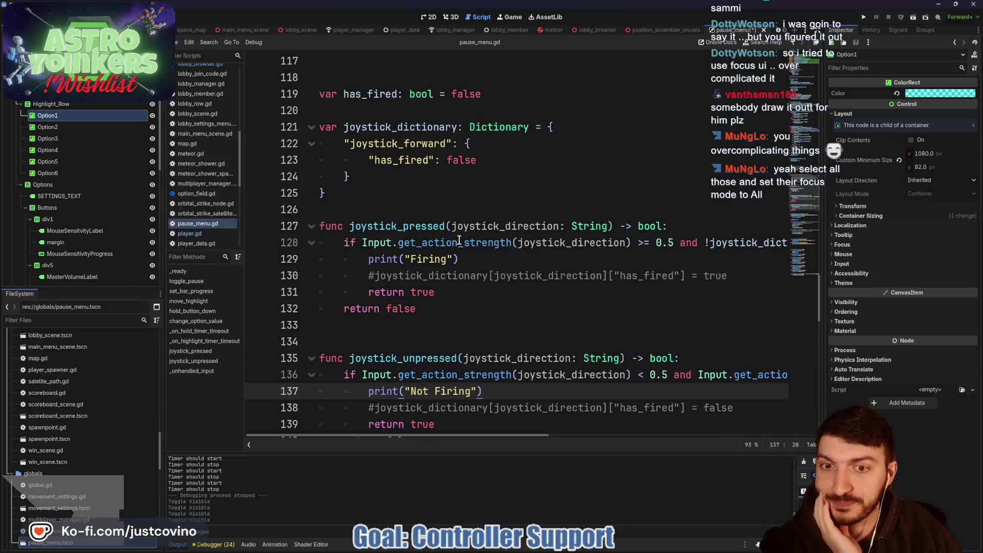
# Delete the joystick_pressed and joystick_unpressed helper functions and the leftover blank line
pyautogui.scroll(-2, 454, 308)
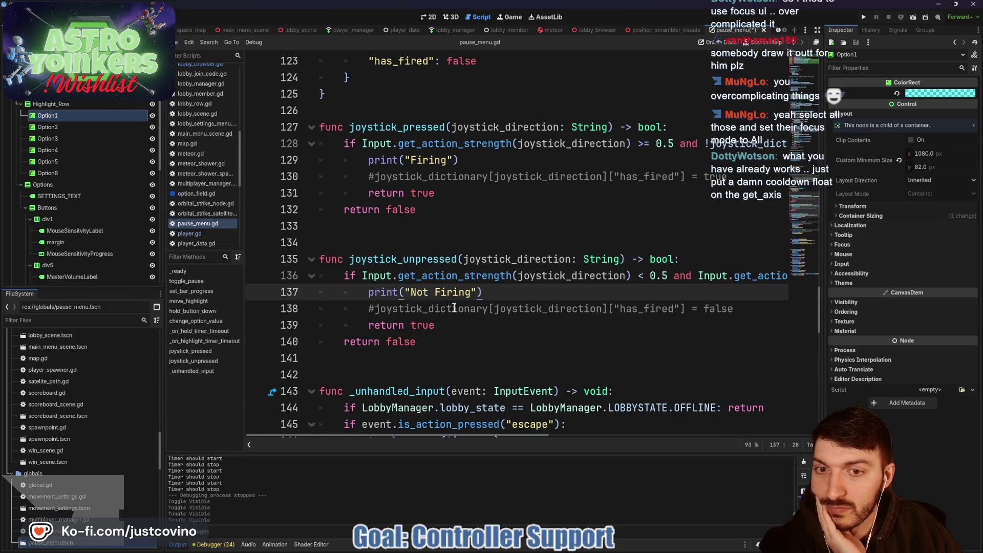
pyautogui.scroll(-2, 454, 308)
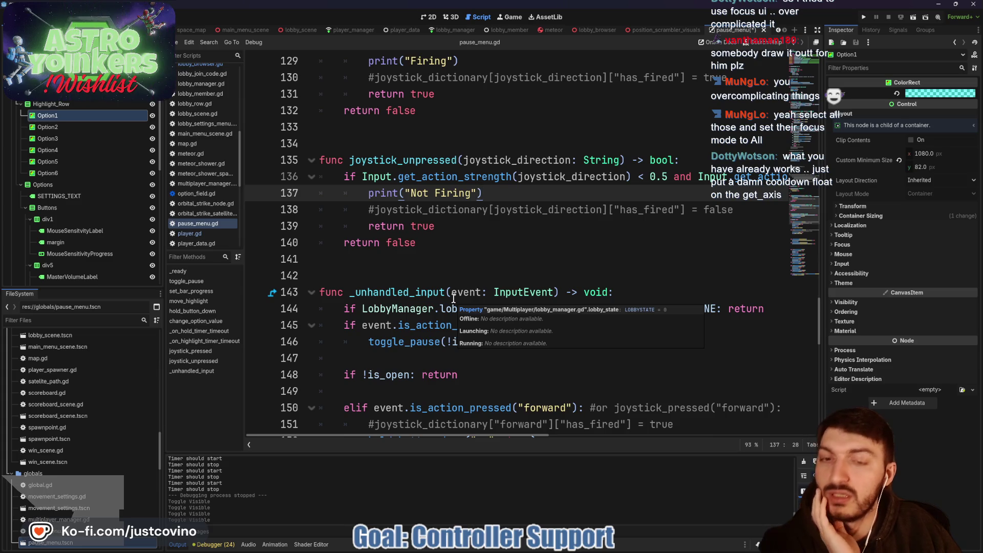
pyautogui.scroll(1, 505, 240)
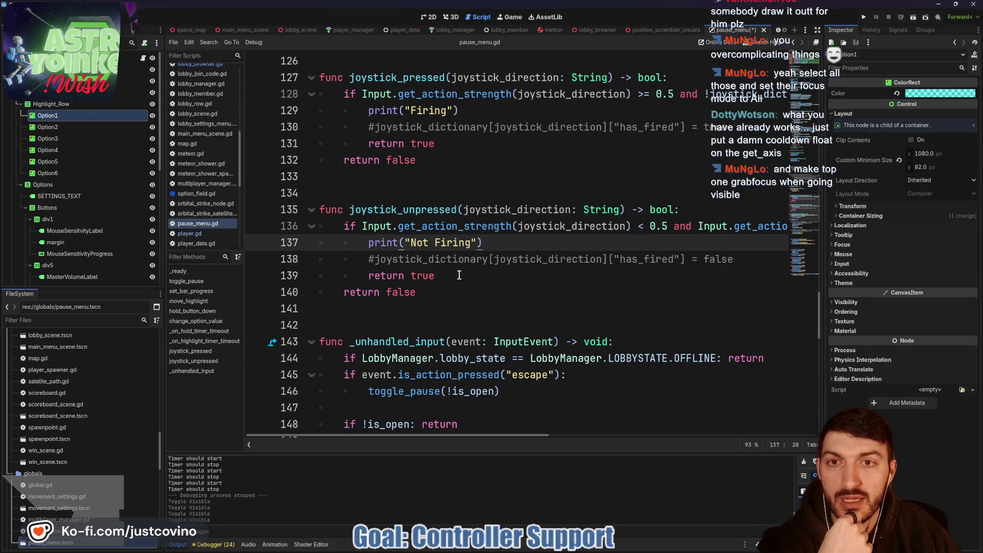
pyautogui.moveTo(430, 291)
pyautogui.mouseDown()
pyautogui.moveTo(317, 153)
pyautogui.moveTo(324, 185)
pyautogui.mouseUp()
pyautogui.press('BackSpace')
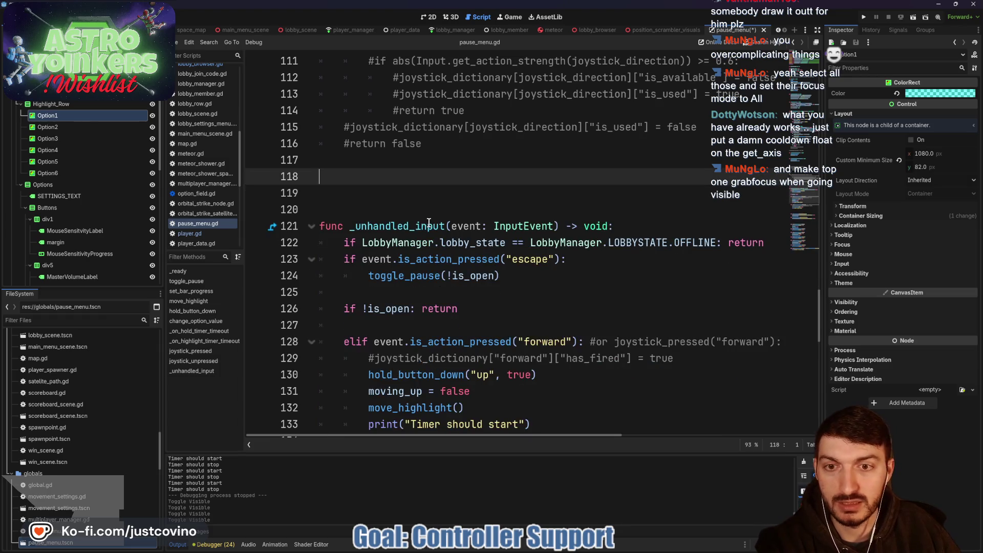
pyautogui.press('BackSpace')
# Remove the joystick_forward elif branches and leftover blank lines from _unhandled_input
pyautogui.scroll(-7, 414, 318)
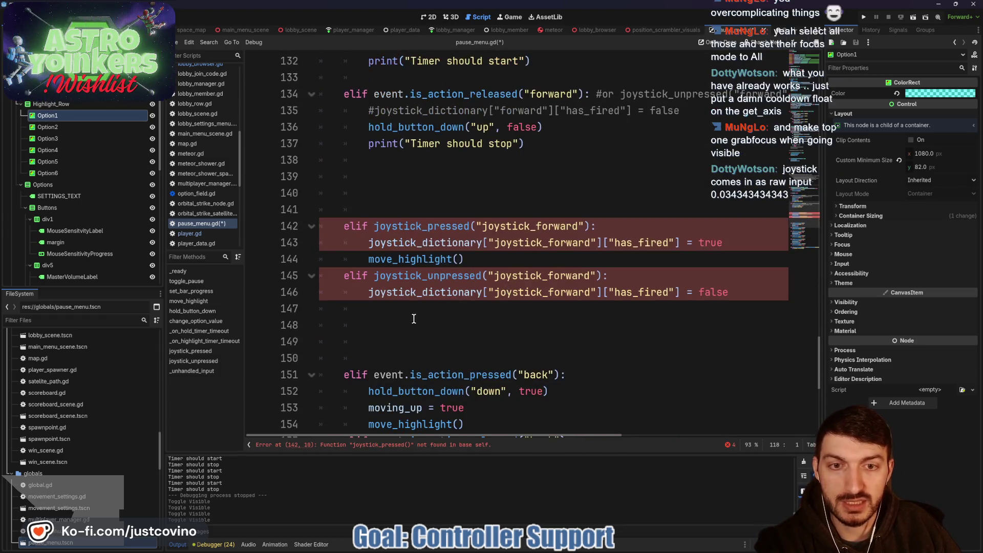
pyautogui.moveTo(371, 311)
pyautogui.mouseDown()
pyautogui.moveTo(321, 221)
pyautogui.moveTo(324, 180)
pyautogui.mouseUp()
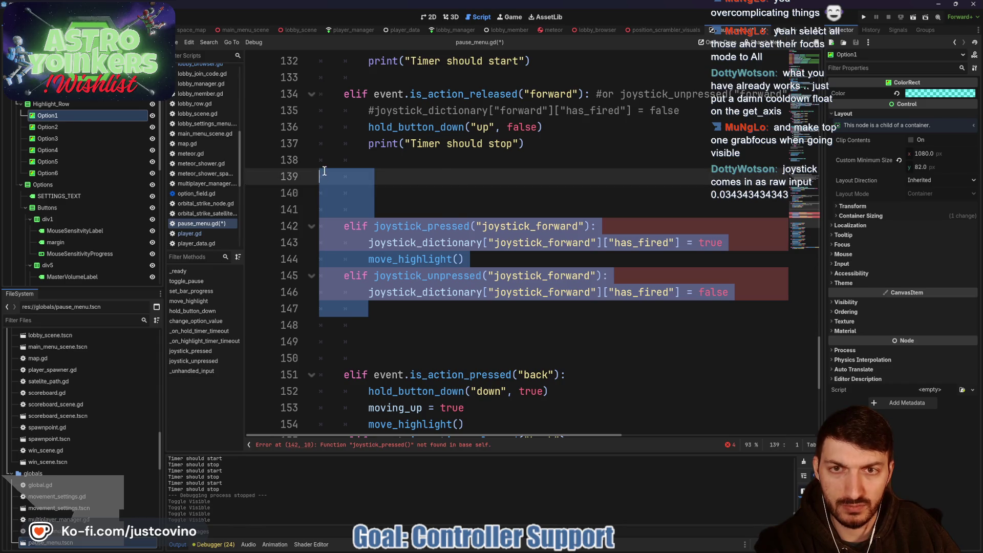
pyautogui.press('BackSpace')
pyautogui.moveTo(324, 220); pyautogui.dragTo(321, 161)
pyautogui.press('BackSpace')
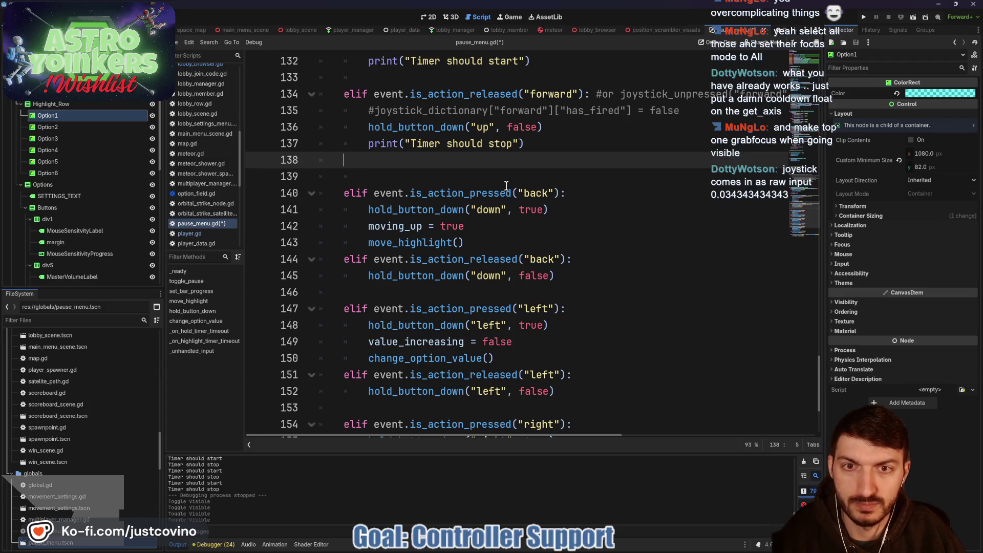
pyautogui.scroll(1, 506, 185)
pyautogui.click(36, 6)
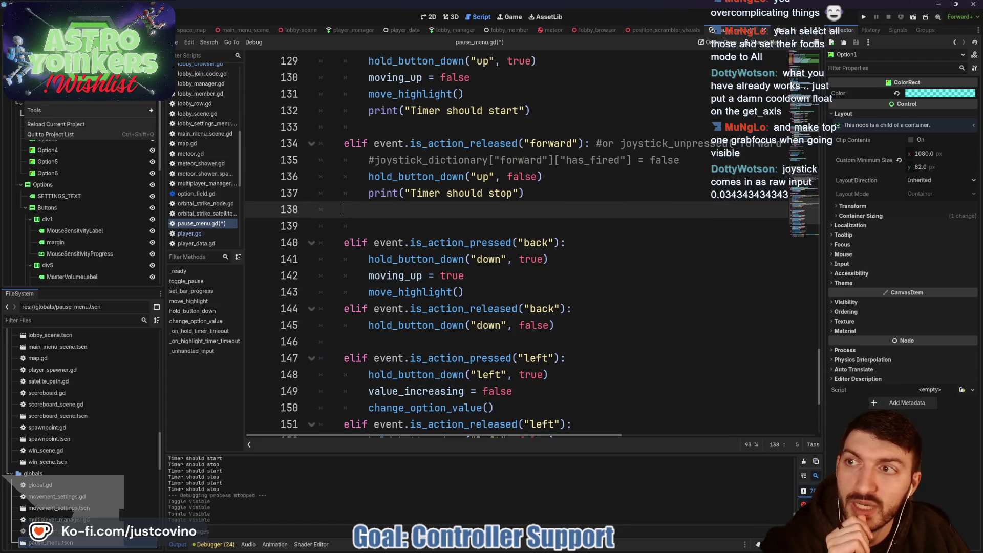
# Delete the joystick_forward action from the Project Settings Input Map
pyautogui.click(46, 20)
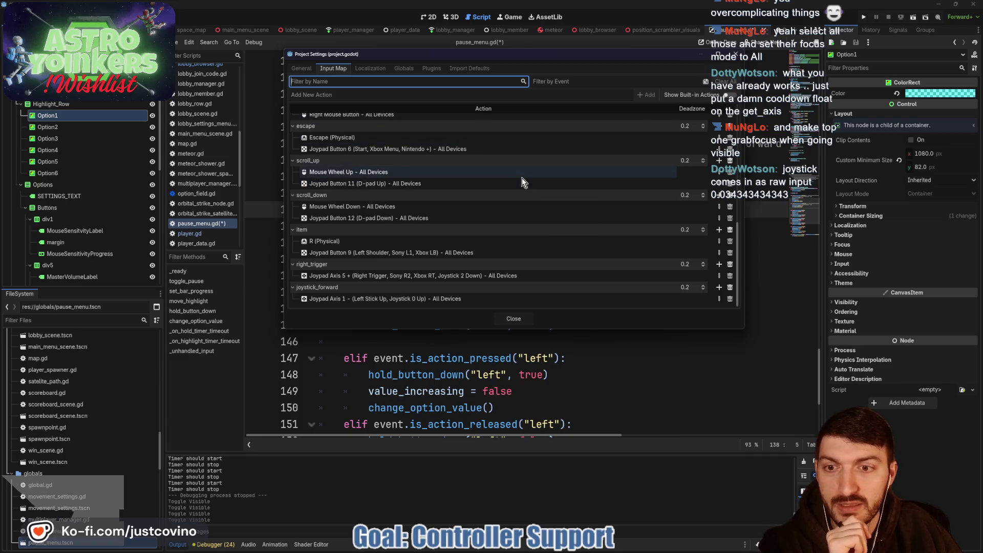
pyautogui.click(730, 289)
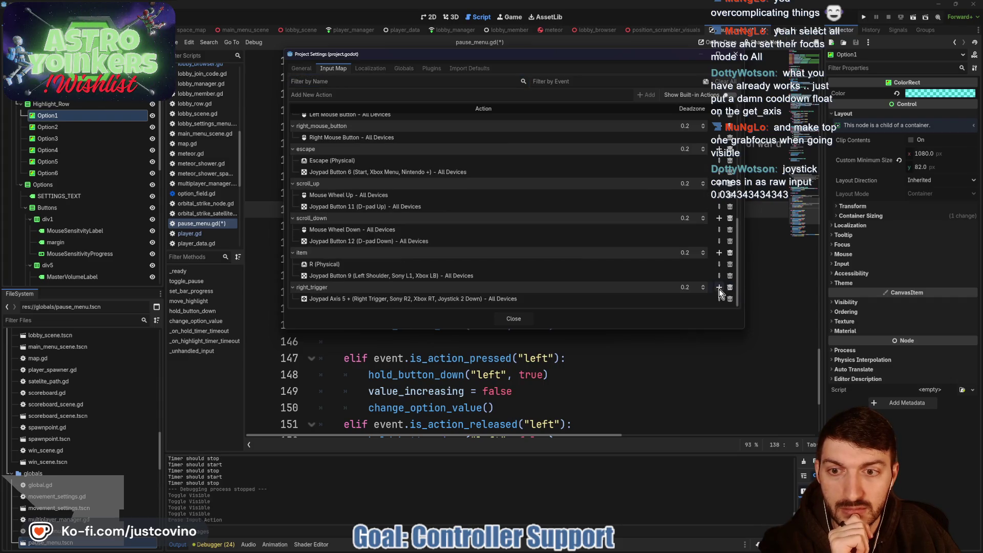
pyautogui.scroll(5, 501, 279)
pyautogui.scroll(1, 502, 278)
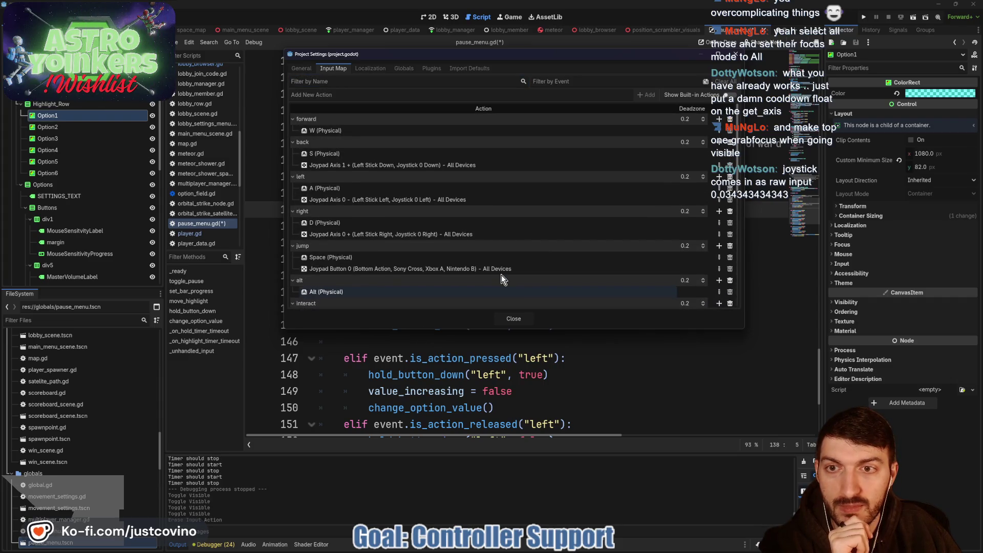
# Bind Joypad Axis 1 (Left Stick Up) to the forward action and save pause_menu.gd
pyautogui.click(719, 119)
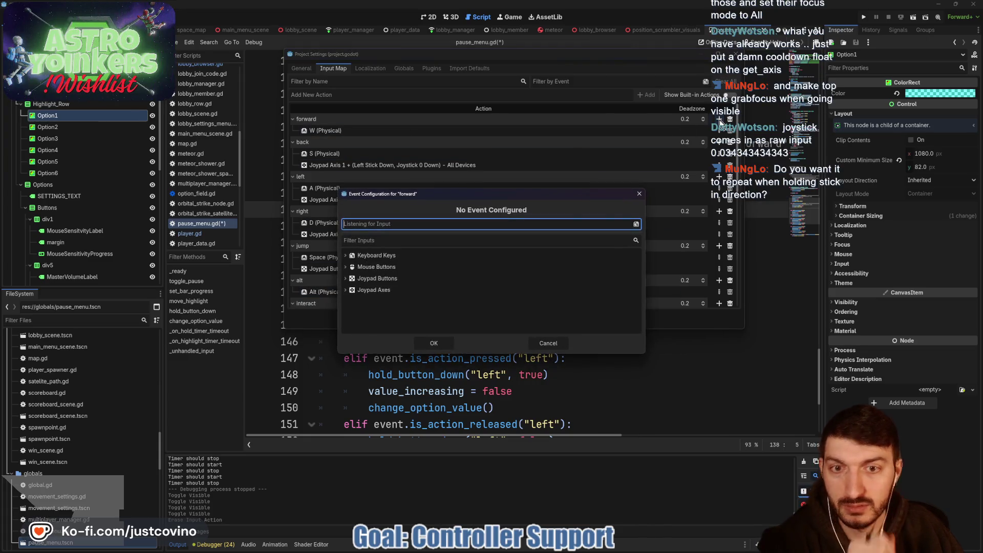
pyautogui.click(435, 342)
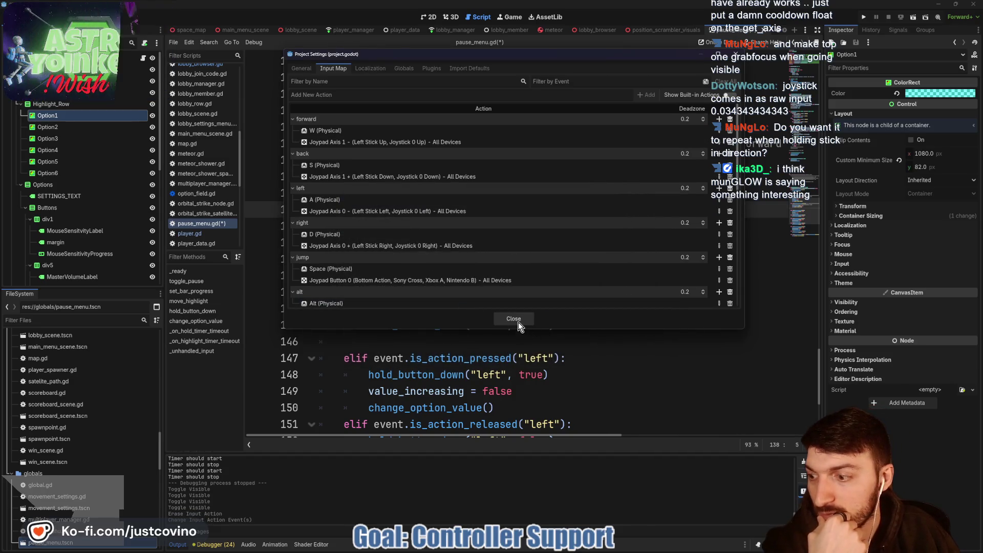
pyautogui.click(518, 319)
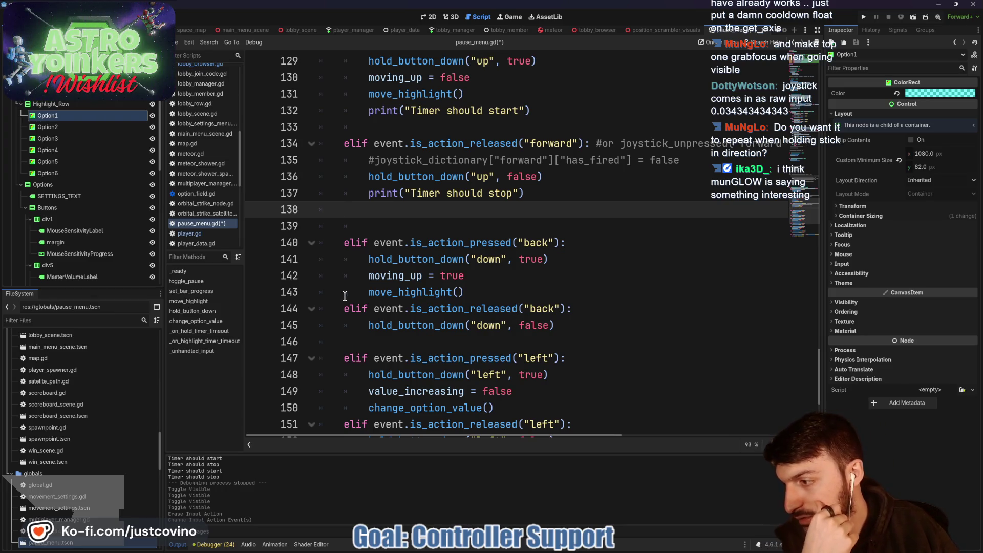
pyautogui.click(452, 223)
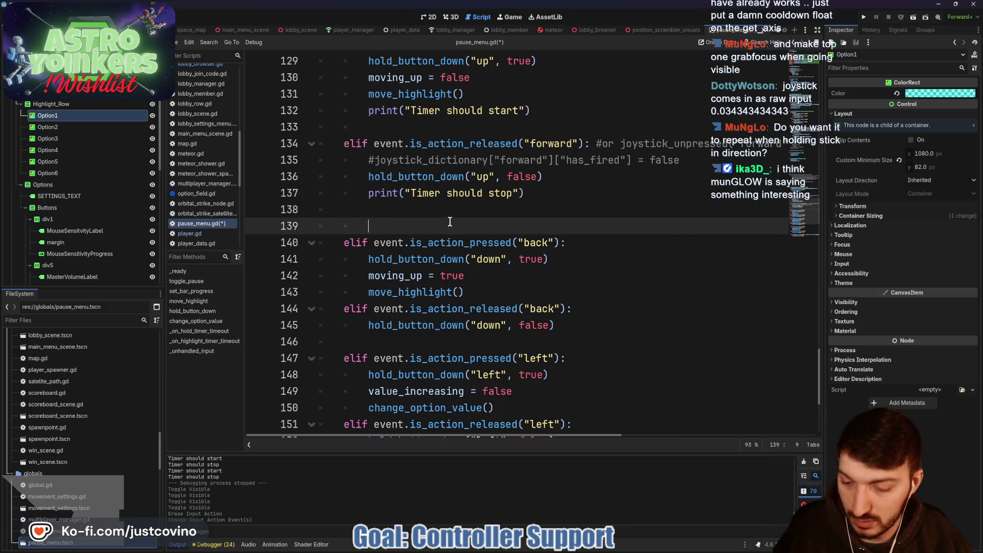
pyautogui.hotkey('ctrl', 's')
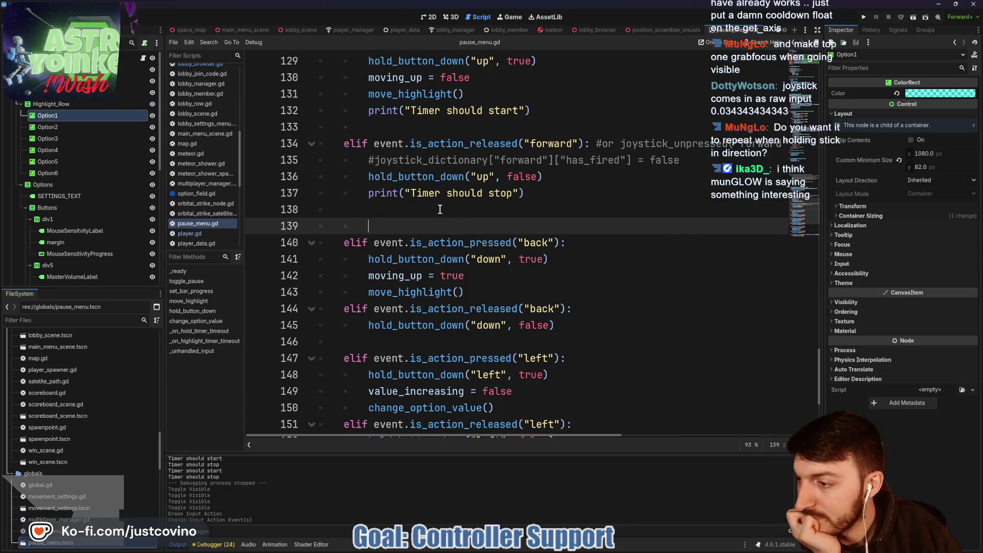
# Set Focus Mode to All on highlight rows Option1–Option6, then check Option4's Focus properties
pyautogui.click(429, 17)
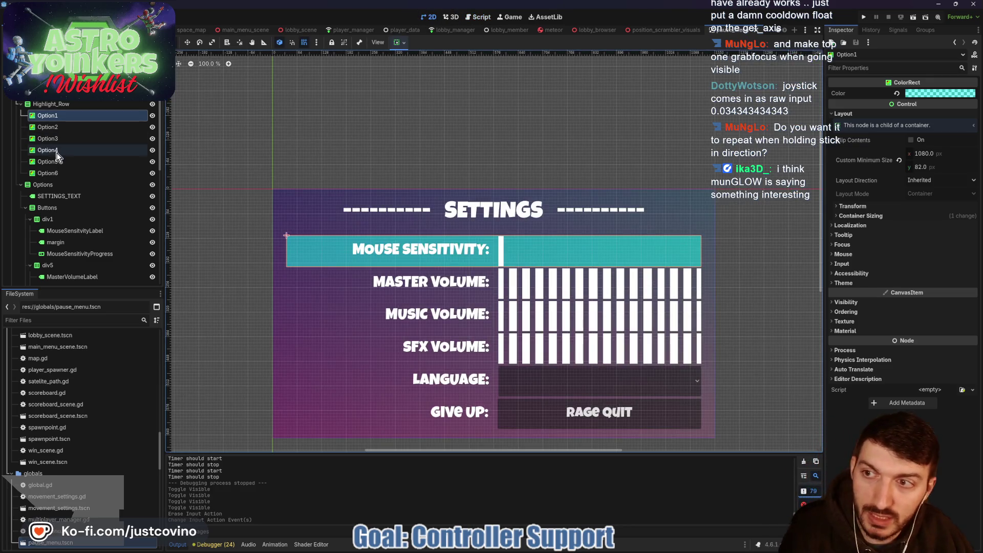
pyautogui.keyDown('shift'); pyautogui.click(60, 171); pyautogui.keyUp('shift')
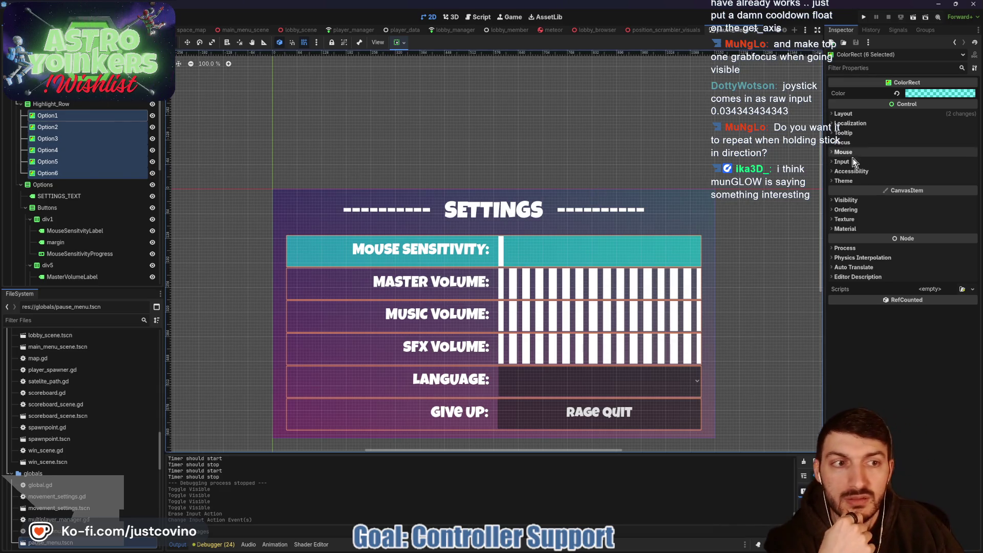
pyautogui.click(844, 143)
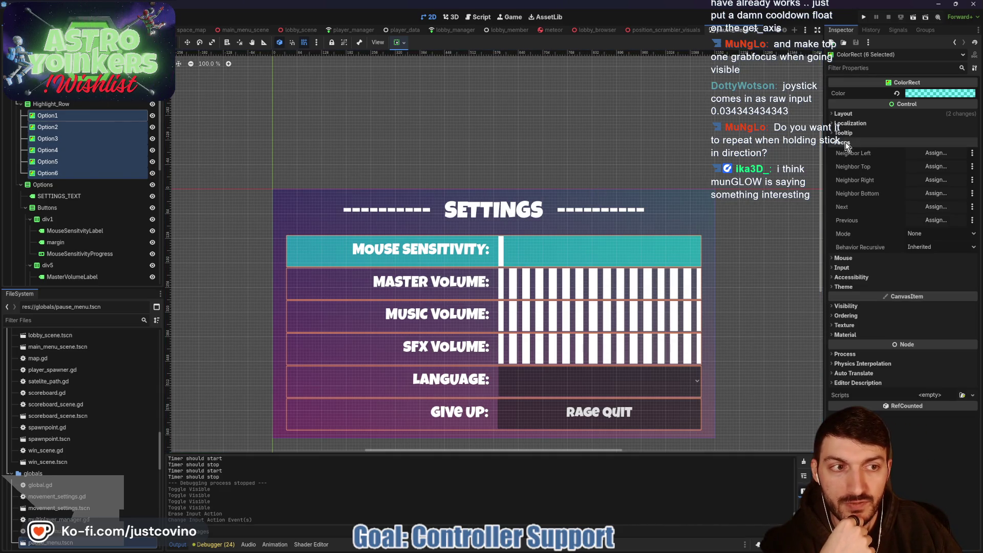
pyautogui.click(922, 234)
pyautogui.click(924, 265)
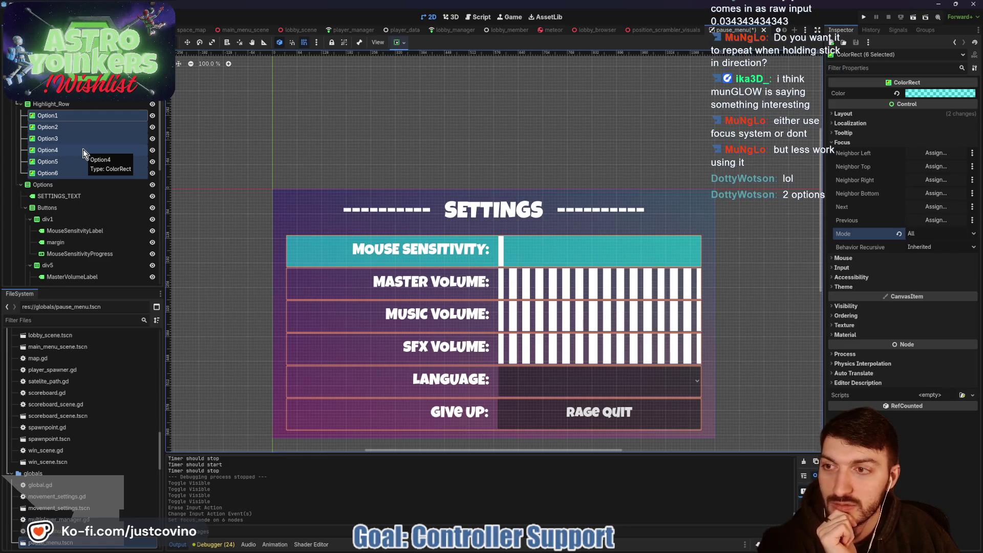
pyautogui.click(83, 150)
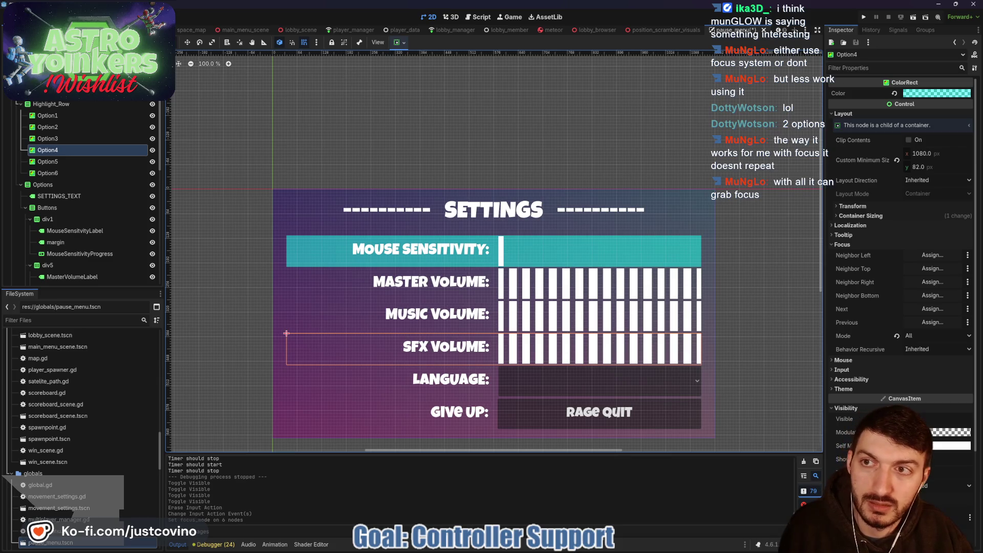
pyautogui.click(478, 17)
# Save the pause menu scene with Ctrl+S
pyautogui.hotkey('ctrl', 's')
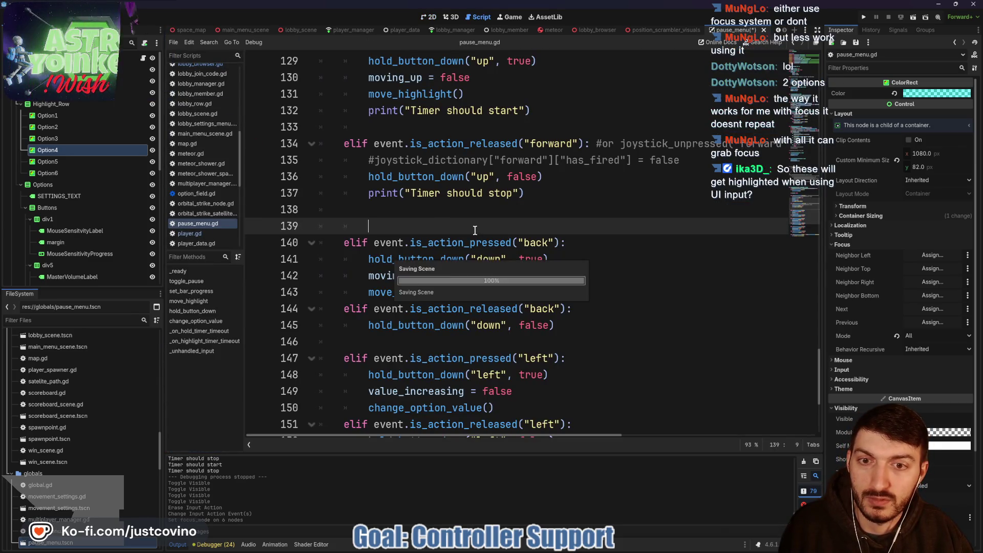
pyautogui.scroll(10, 469, 228)
pyautogui.scroll(15, 451, 235)
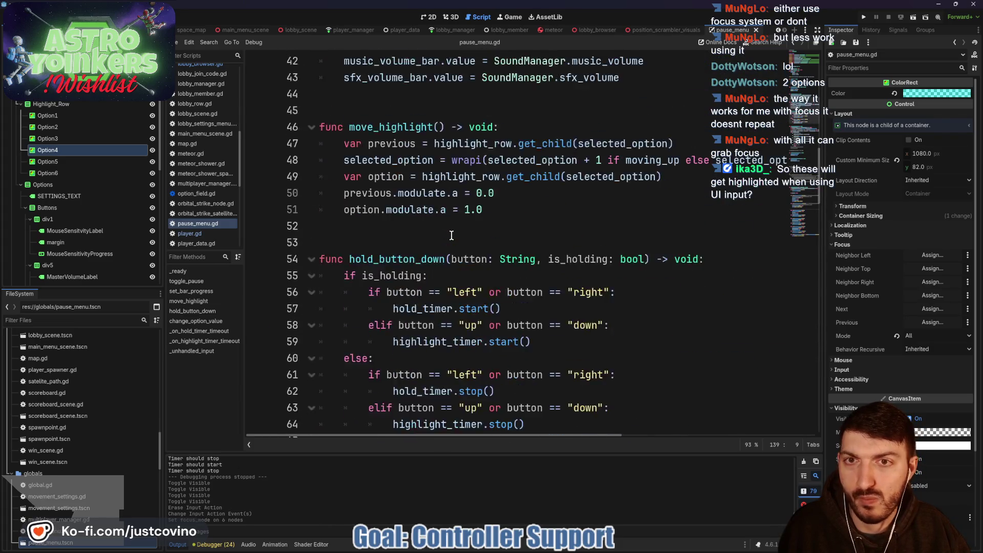
pyautogui.scroll(2, 452, 235)
# Review move_highlight's highlight_row, selected_option, wrapi and modulate lines, then run the game
pyautogui.doubleClick(404, 225)
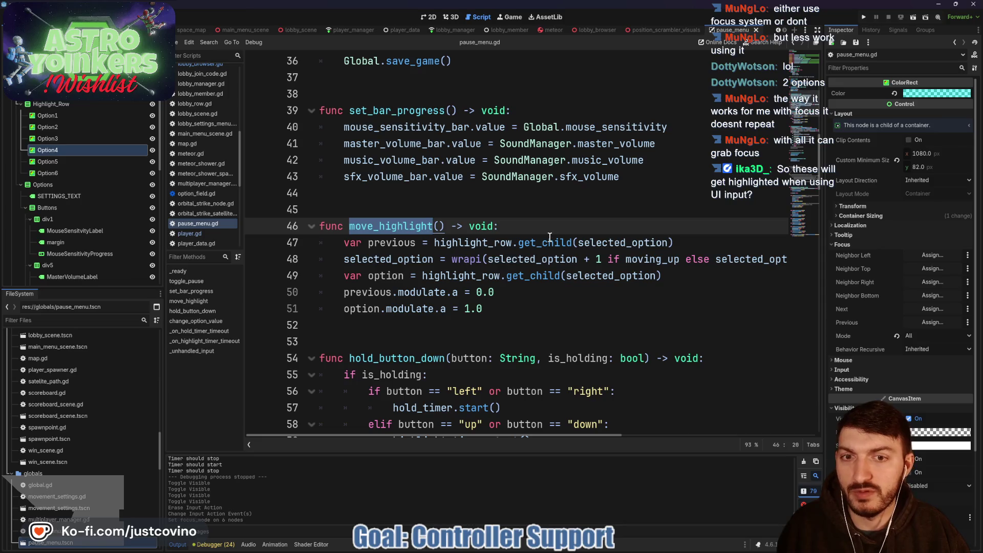
pyautogui.doubleClick(466, 244)
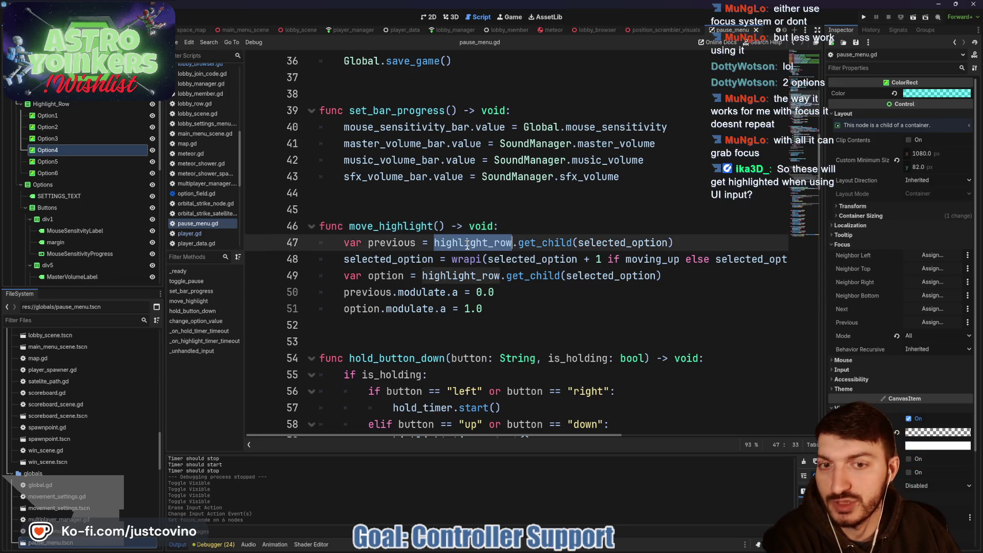
pyautogui.doubleClick(616, 242)
pyautogui.click(464, 259)
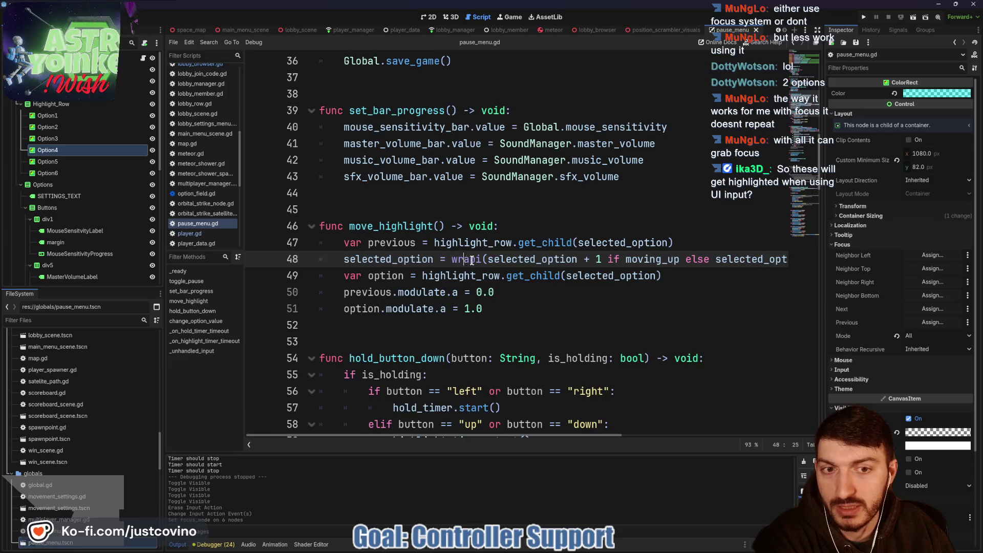
pyautogui.hscroll(3, 617, 255)
pyautogui.hscroll(-3, 617, 255)
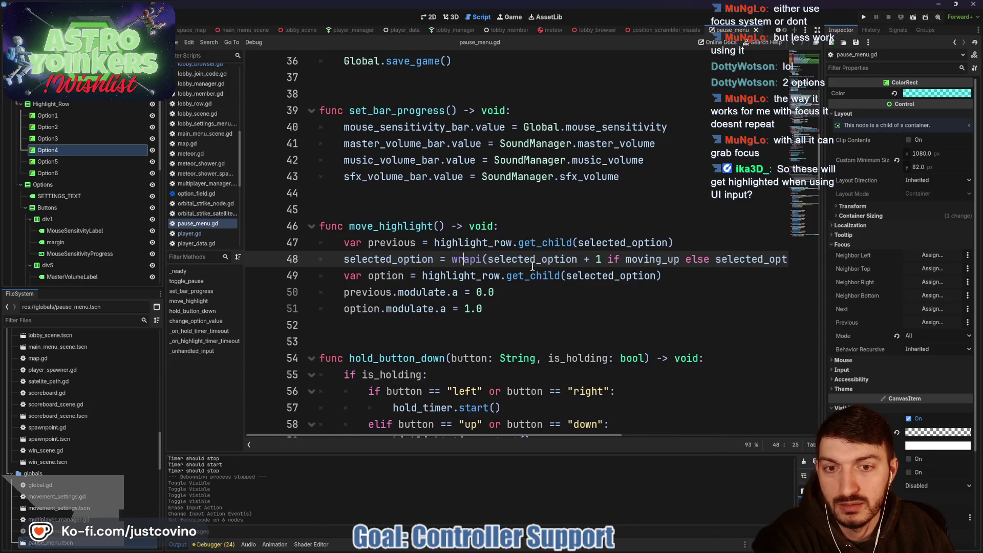
pyautogui.moveTo(484, 309); pyautogui.dragTo(324, 292)
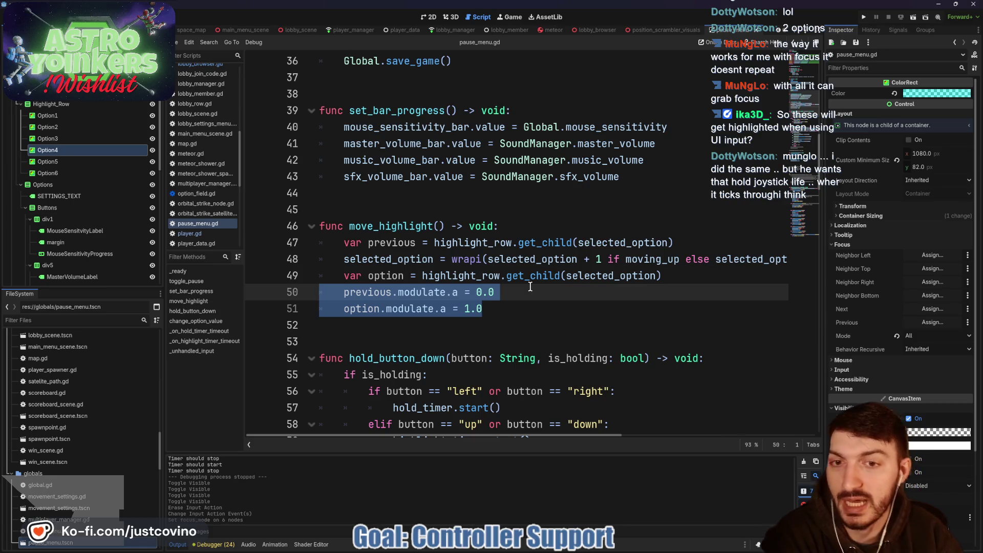
pyautogui.click(863, 16)
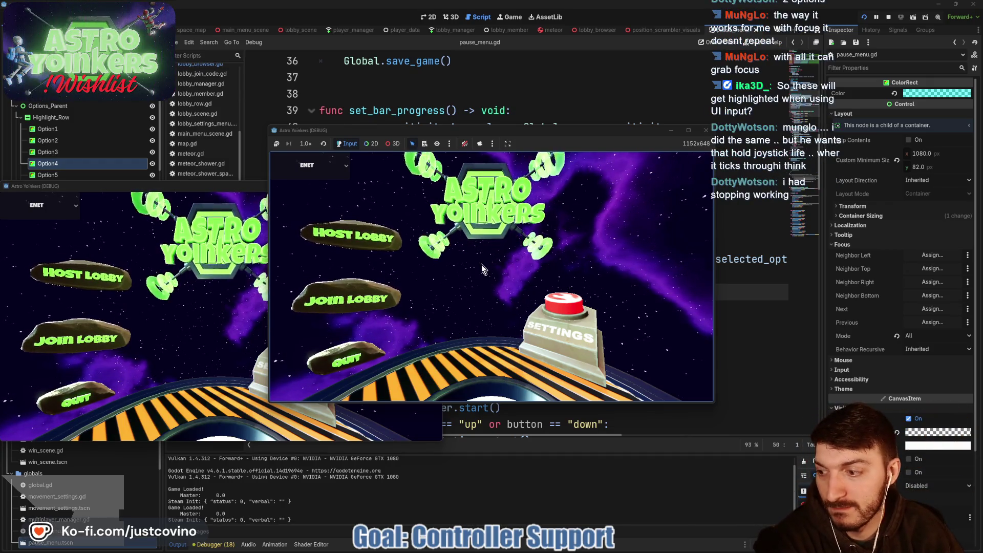
# Host a lobby in the running game and open the settings menu
pyautogui.click(379, 236)
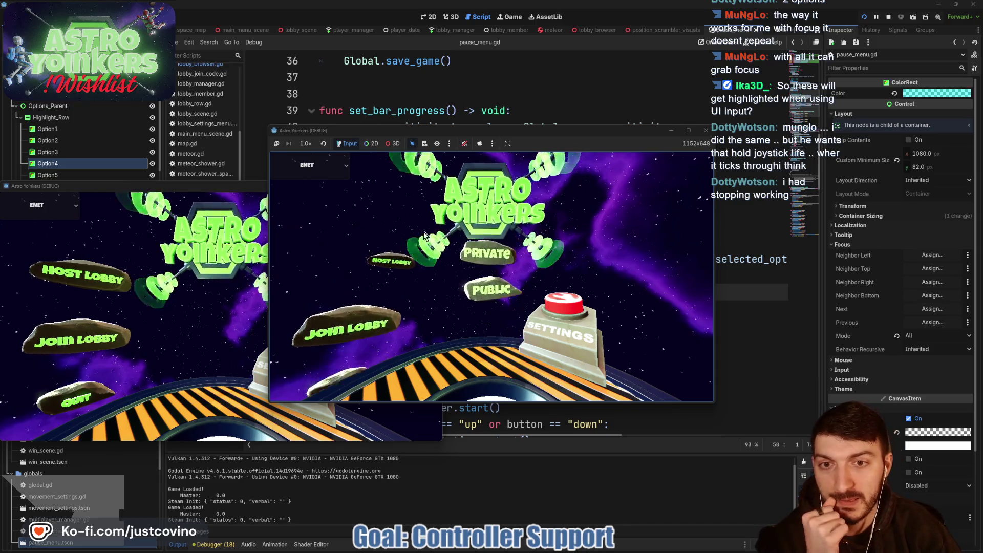
pyautogui.click(467, 238)
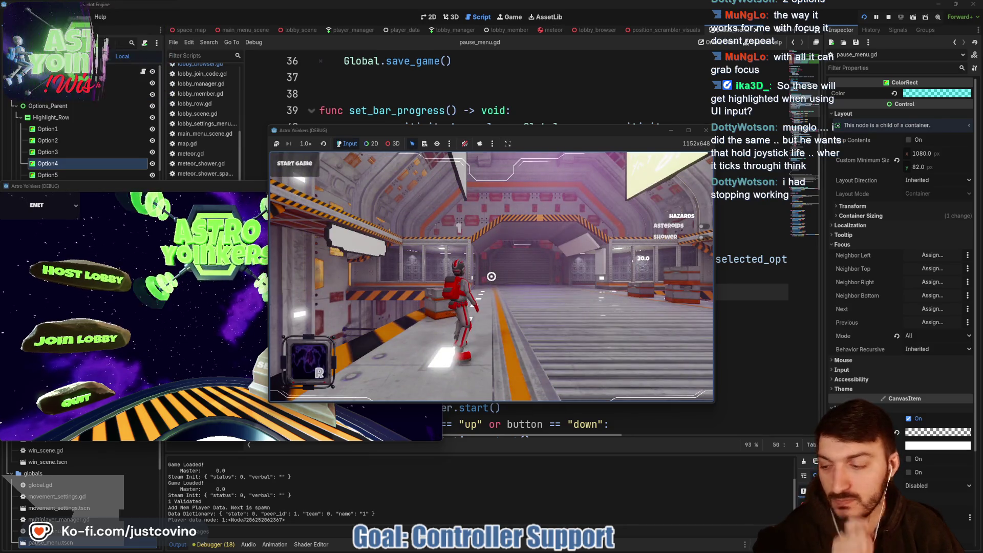
pyautogui.press('Escape')
# Cycle the highlight up and down through the settings rows, testing wrap-around
pyautogui.press('Down')
pyautogui.press('Down')
pyautogui.press('Down')
pyautogui.press('Up')
pyautogui.press('Up')
pyautogui.press('Up')
pyautogui.press('Up')
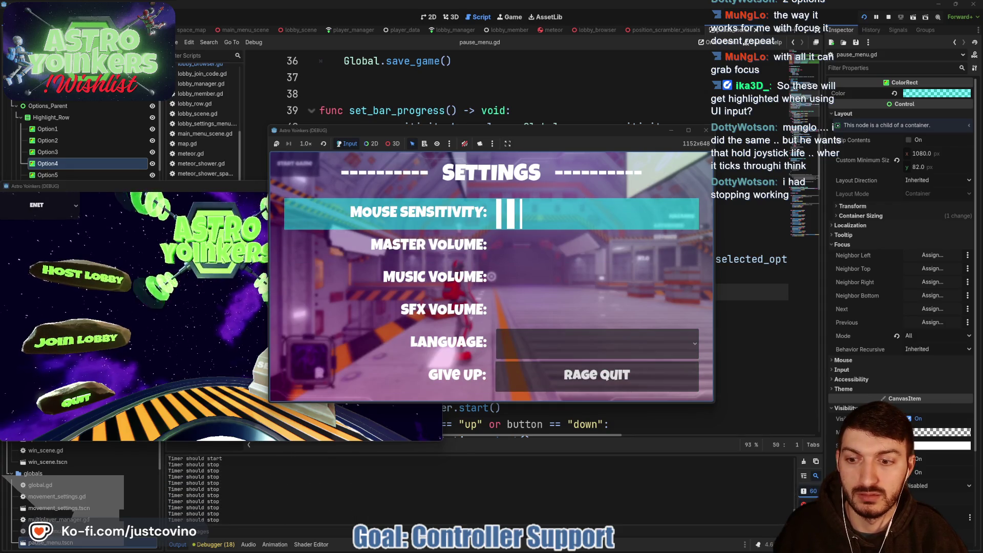
pyautogui.press('Up')
pyautogui.press('Up')
pyautogui.press('Up')
pyautogui.press('Up')
pyautogui.press('Up')
pyautogui.press('Up')
pyautogui.press('Up')
pyautogui.press('Up')
pyautogui.press('Up')
pyautogui.press('Up')
pyautogui.press('Down')
pyautogui.press('Down')
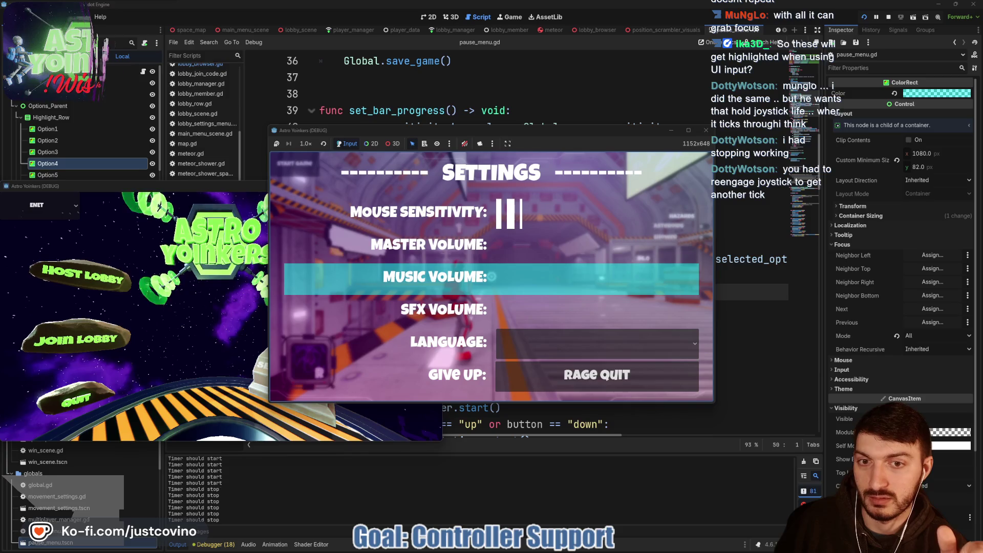
pyautogui.press('Up')
pyautogui.press('Down')
pyautogui.press('Down')
pyautogui.press('Down')
pyautogui.press('Up')
pyautogui.press('Up')
pyautogui.press('Up')
pyautogui.press('Up')
pyautogui.press('Up')
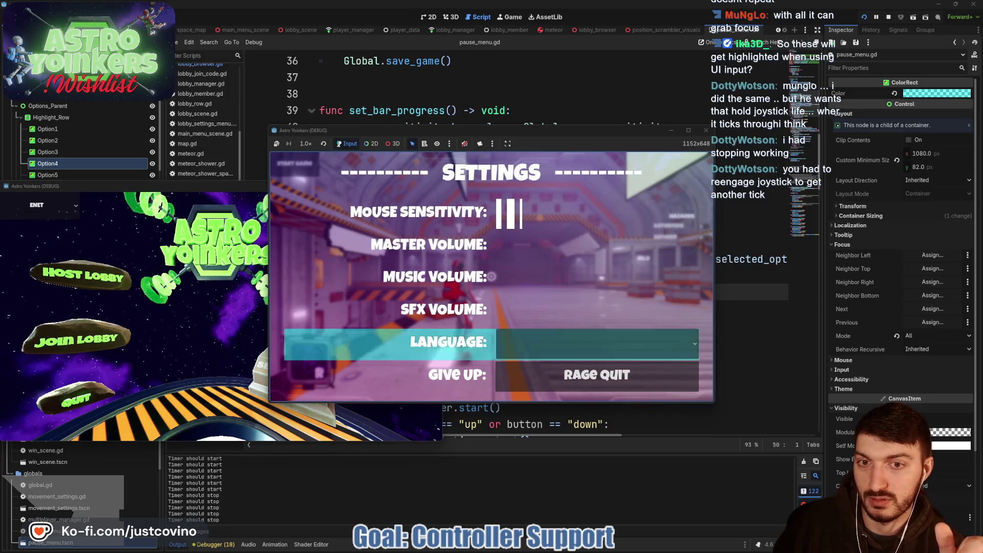
pyautogui.press('Up')
pyautogui.press('Up')
pyautogui.press('Up')
pyautogui.press('Up')
pyautogui.press('Up')
pyautogui.press('Up')
pyautogui.press('Up')
pyautogui.press('Up')
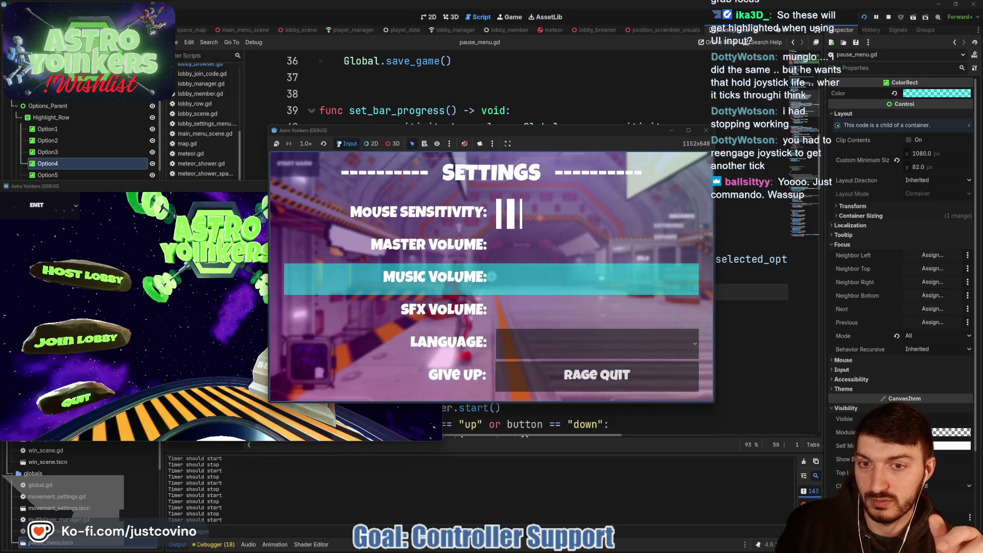
pyautogui.press('Up')
pyautogui.press('Down')
pyautogui.press('Down')
pyautogui.press('Up')
pyautogui.press('Up')
pyautogui.press('Down')
pyautogui.press('Down')
pyautogui.press('Down')
pyautogui.press('Up')
pyautogui.press('Up')
pyautogui.press('Up')
pyautogui.press('Down')
pyautogui.press('Down')
pyautogui.press('Down')
pyautogui.press('Up')
pyautogui.press('Up')
pyautogui.press('Up')
pyautogui.press('Up')
pyautogui.press('Down')
pyautogui.press('Down')
pyautogui.press('Down')
pyautogui.press('Down')
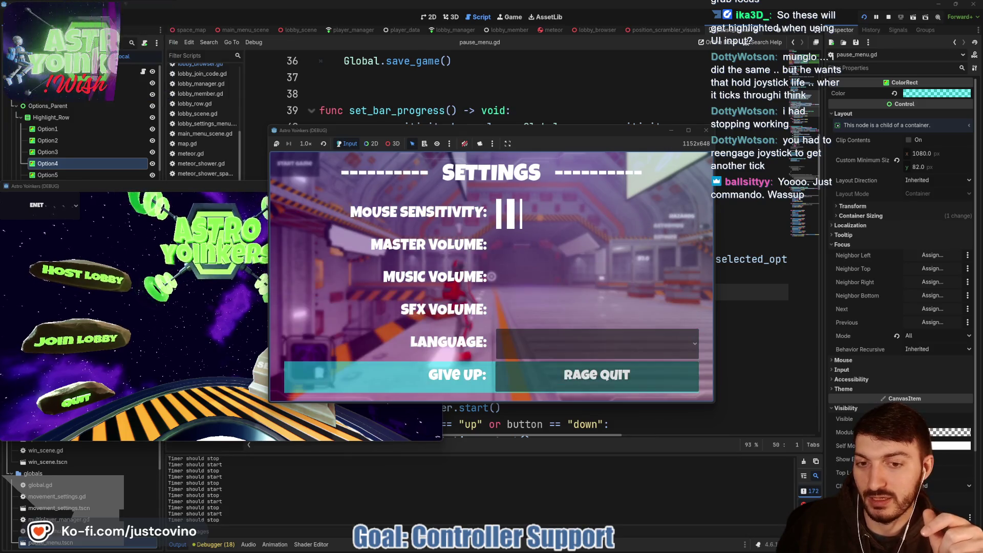
pyautogui.press('Down')
pyautogui.press('Down')
pyautogui.press('Up')
pyautogui.press('Up')
pyautogui.press('Up')
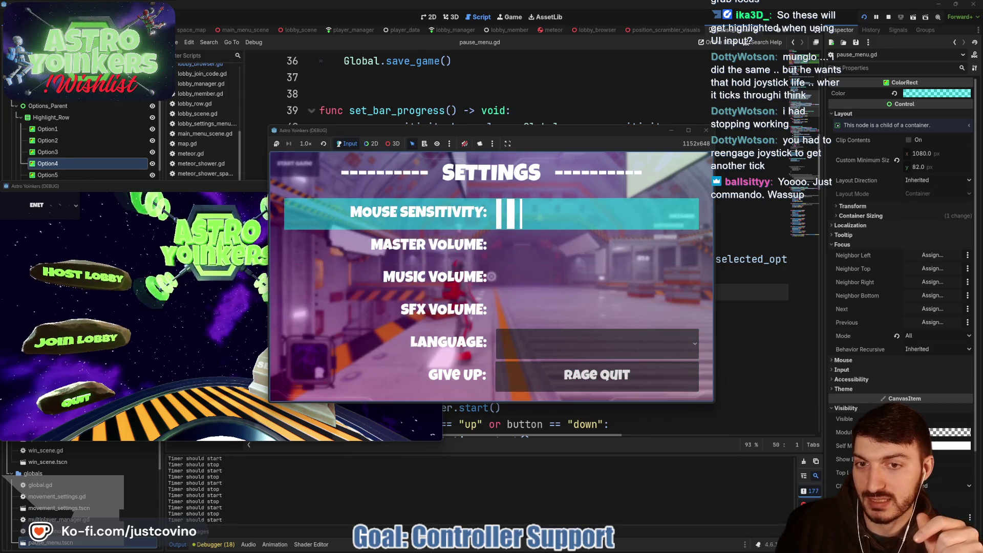
pyautogui.press('Up')
pyautogui.press('Up')
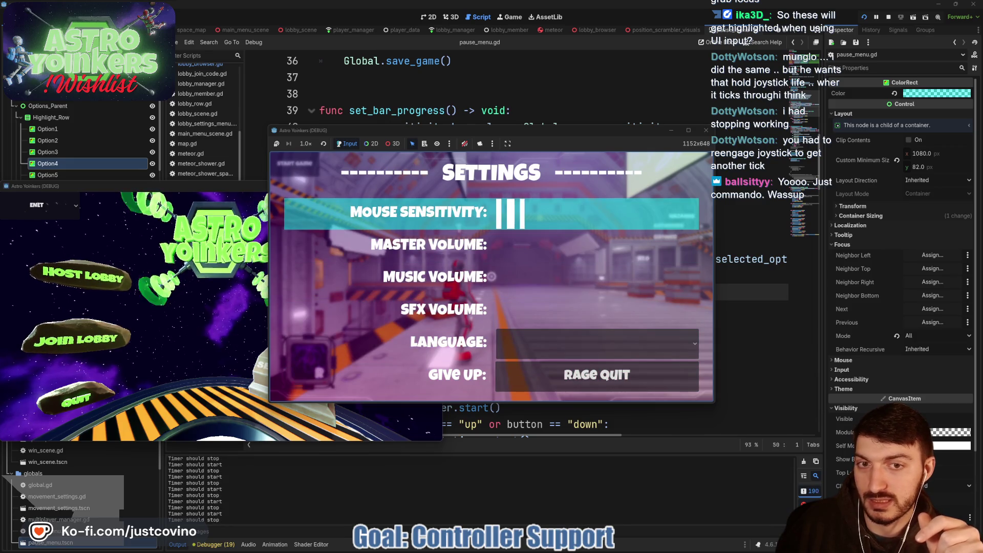
pyautogui.press('Down')
pyautogui.press('Down')
pyautogui.press('Down')
pyautogui.press('Up')
pyautogui.press('Up')
pyautogui.press('Up')
pyautogui.press('Up')
pyautogui.press('Up')
pyautogui.press('Up')
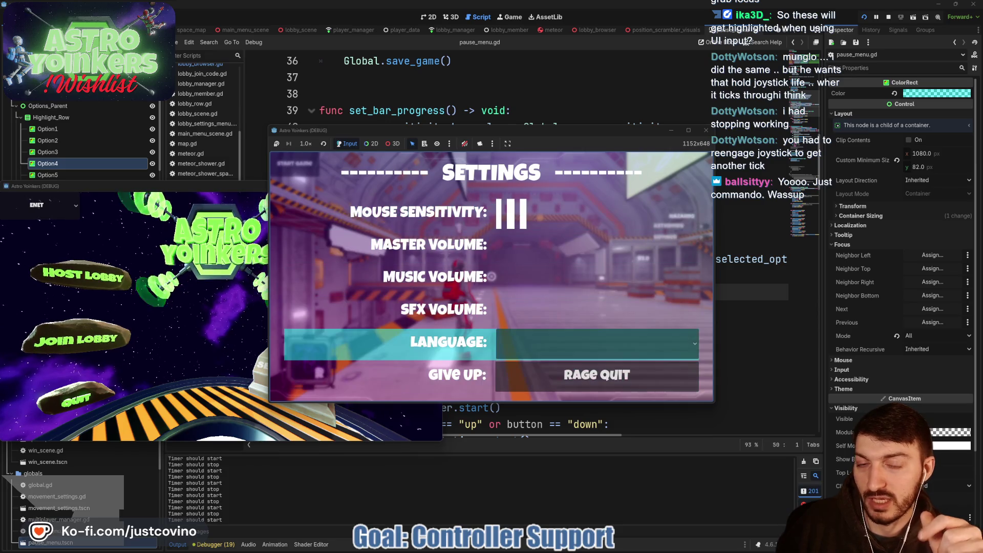
pyautogui.press('Up')
pyautogui.press('Up')
pyautogui.press('Up')
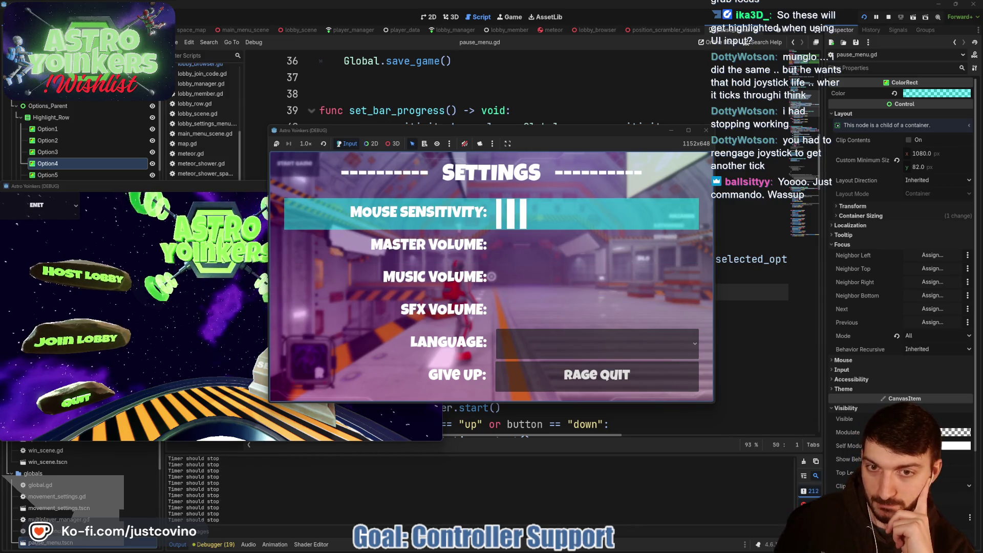
# Lower Mouse Sensitivity one bar, then keep testing quick highlight hops between rows
pyautogui.press('Left')
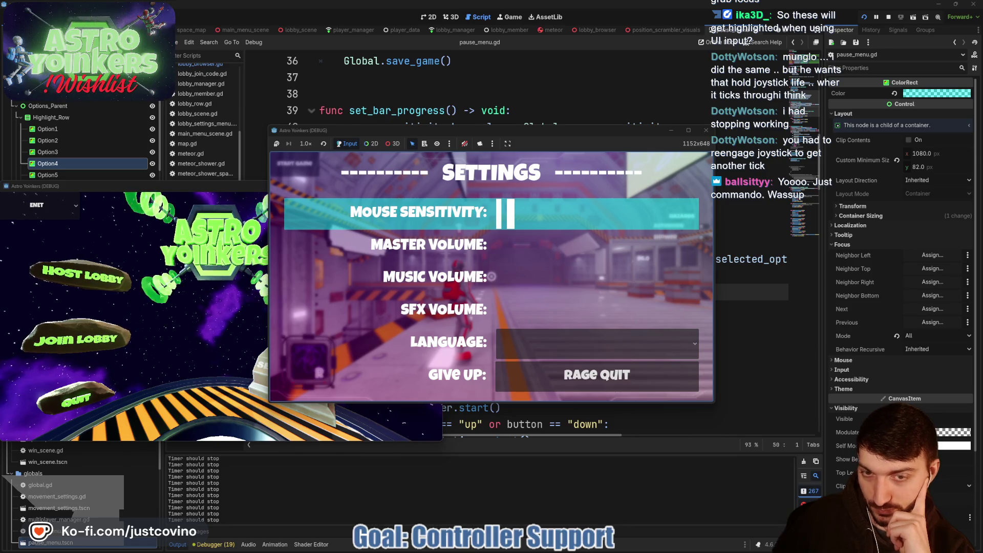
pyautogui.press('Up')
pyautogui.press('Up')
pyautogui.press('Up')
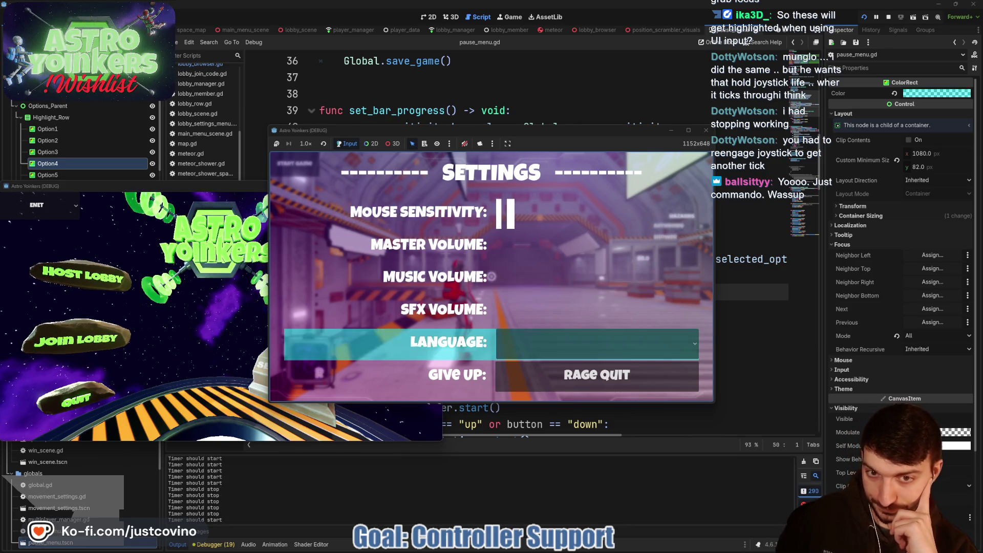
pyautogui.press('Up')
pyautogui.press('Up')
pyautogui.press('Up')
pyautogui.press('Up')
pyautogui.press('Down')
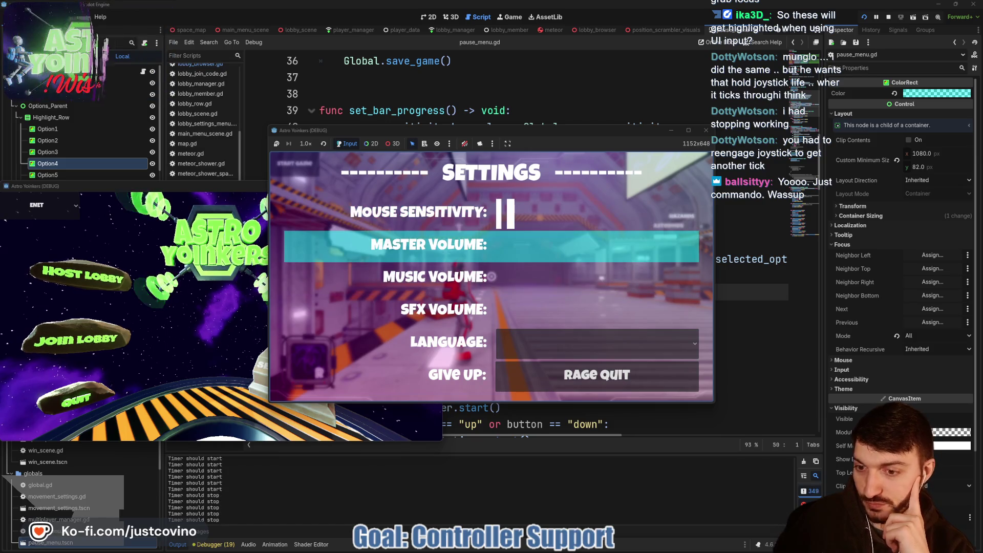
pyautogui.press('Down')
pyautogui.press('Down')
pyautogui.press('Down')
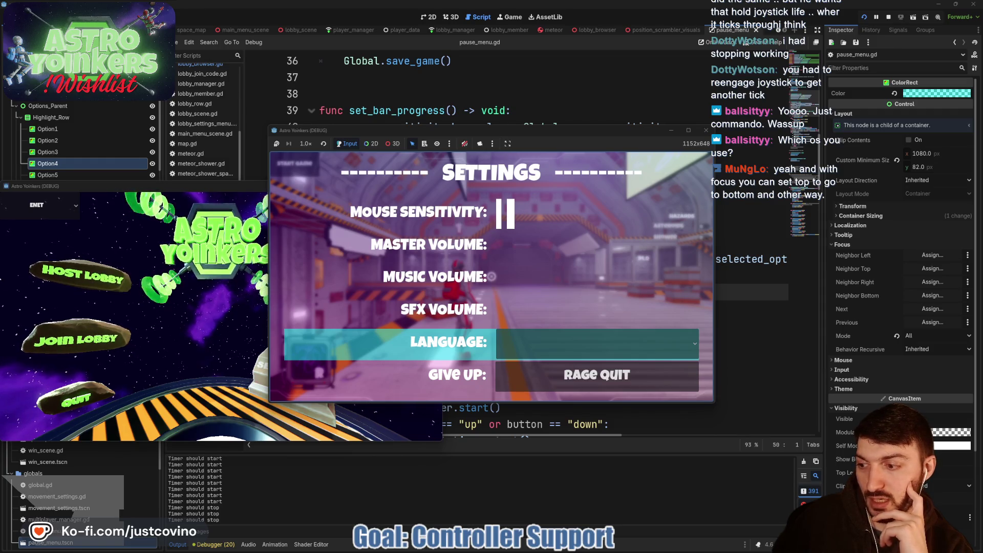
pyautogui.press('Down')
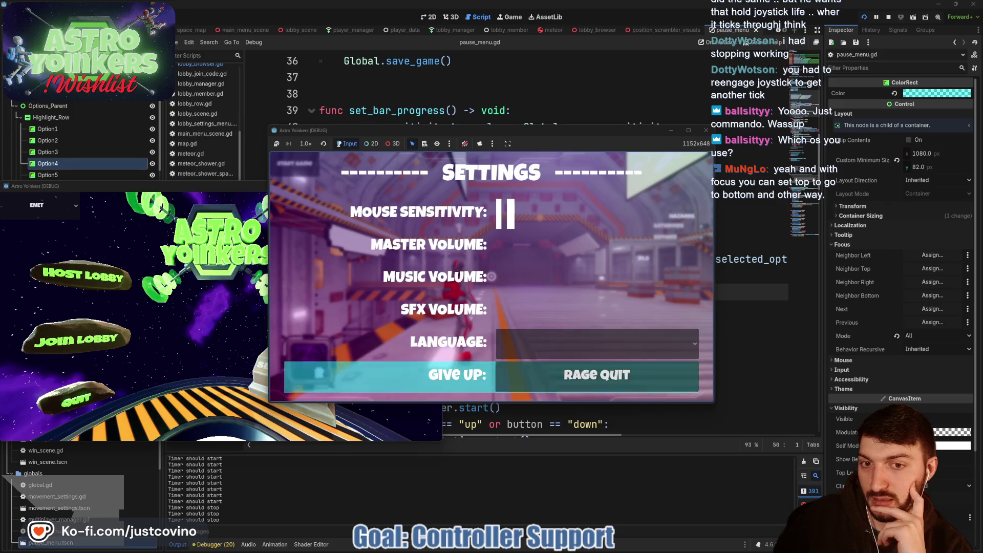
pyautogui.press('Down')
pyautogui.press('Down')
pyautogui.press('Down')
pyautogui.press('Down')
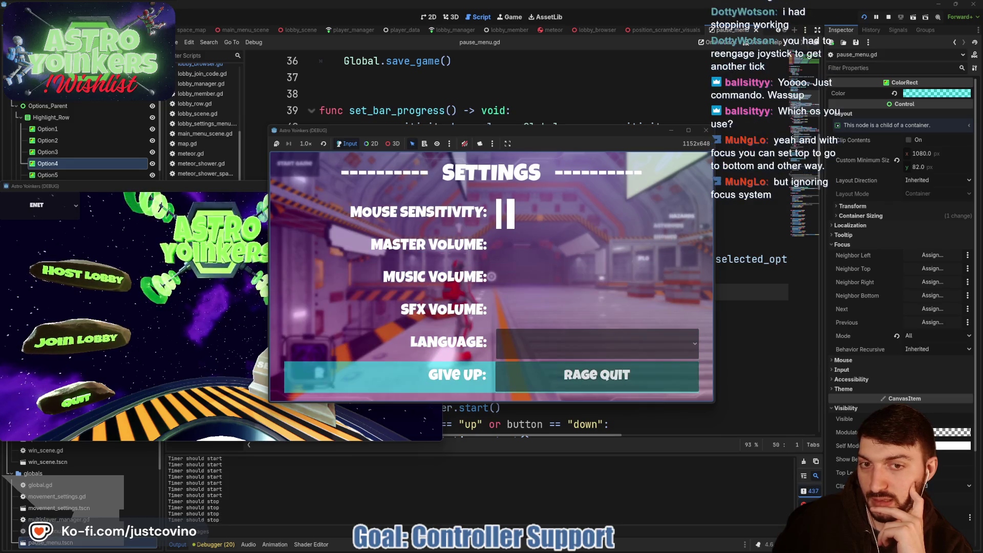
pyautogui.press('Down')
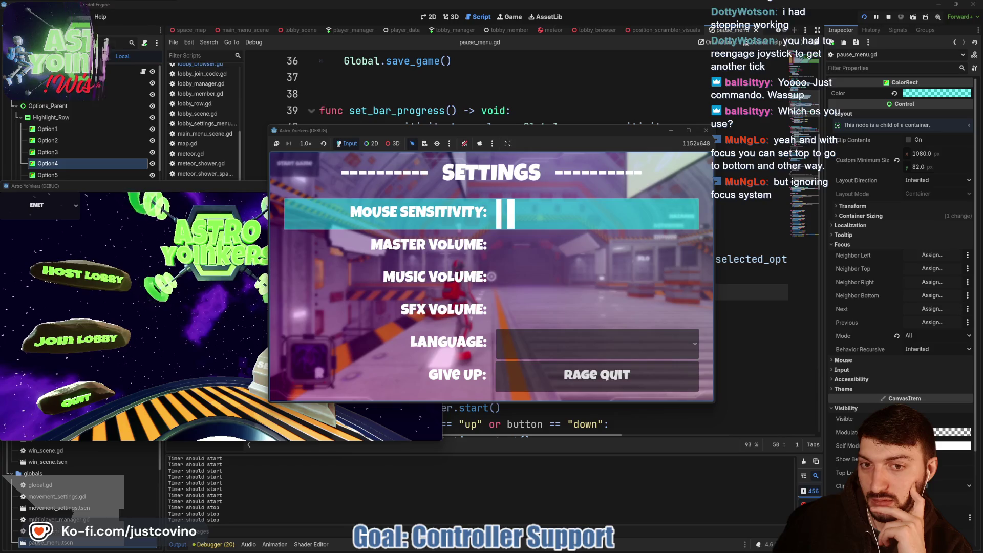
pyautogui.press('Up')
pyautogui.press('Up')
pyautogui.press('Down')
pyautogui.press('Down')
pyautogui.press('Down')
pyautogui.press('Down')
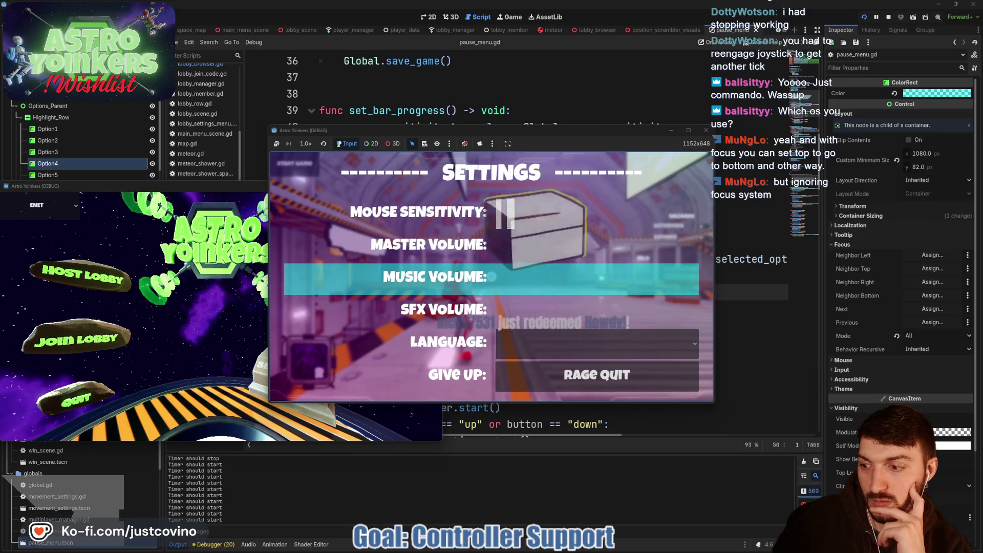
pyautogui.press('Up')
pyautogui.press('Up')
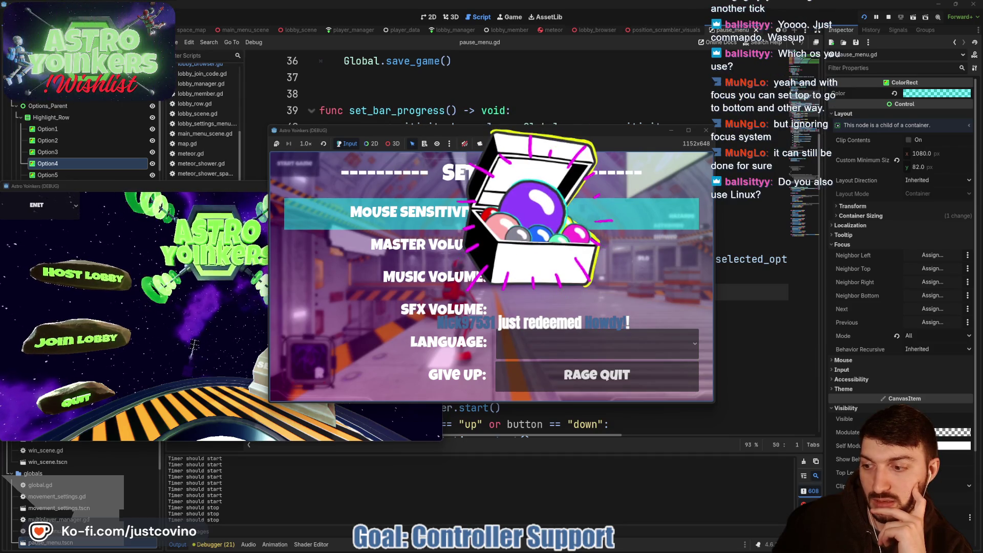
pyautogui.press('Down')
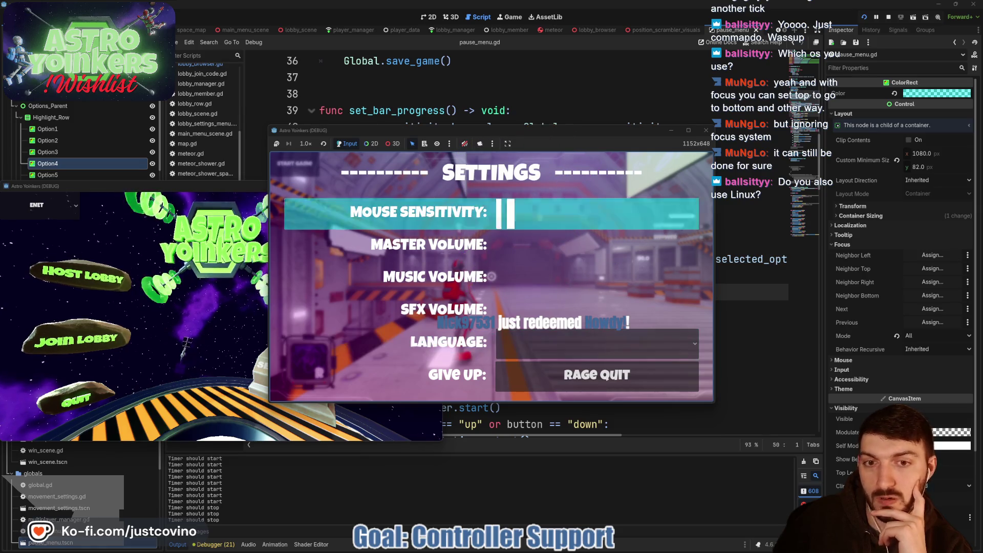
pyautogui.press('Up')
pyautogui.press('Down')
pyautogui.press('Up')
pyautogui.press('Up')
pyautogui.press('Up')
pyautogui.press('Down')
pyautogui.press('Up')
pyautogui.press('Up')
pyautogui.press('Up')
pyautogui.press('Down')
pyautogui.press('Down')
pyautogui.press('Up')
pyautogui.press('Up')
pyautogui.press('Up')
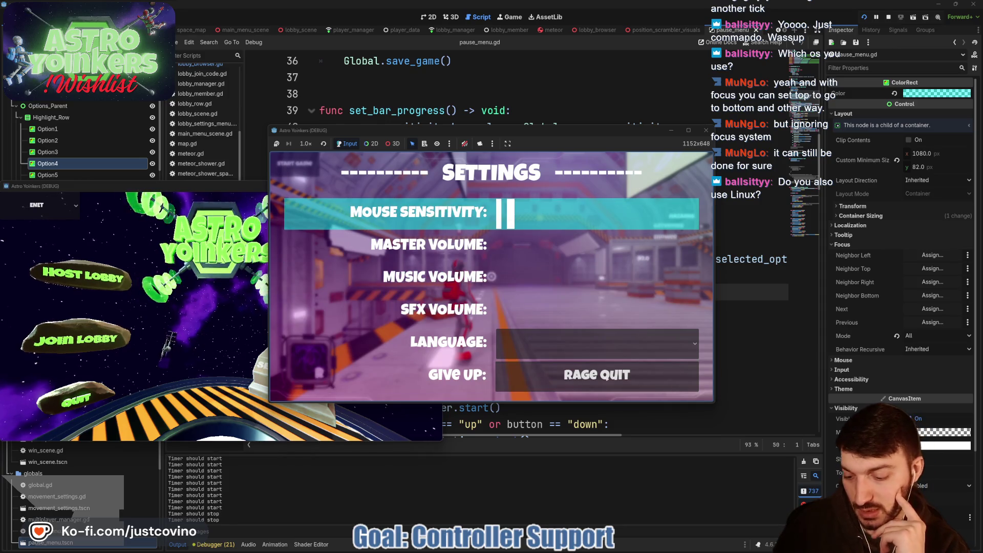
# Raise Mouse Sensitivity to three bars, close the menu, and stop the game
pyautogui.press('Right')
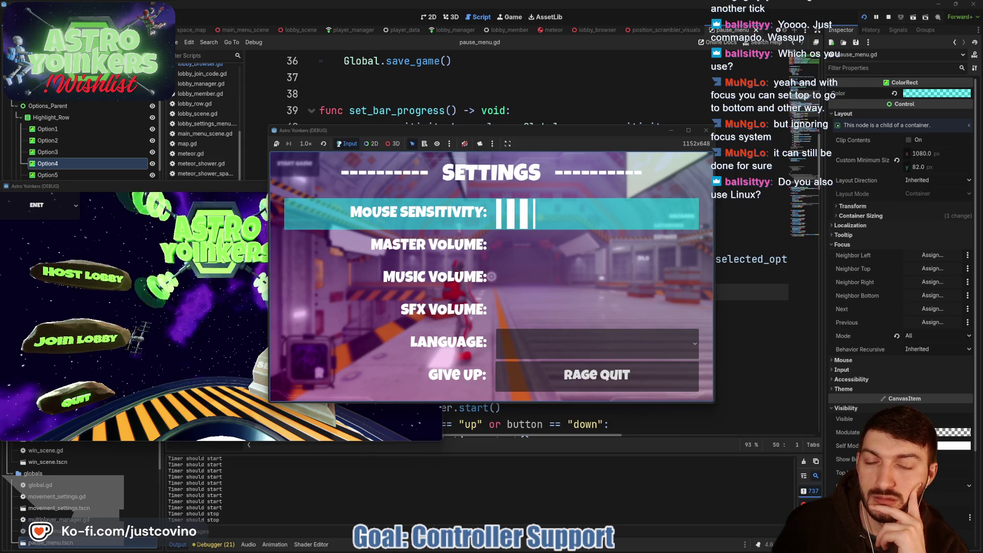
pyautogui.press('Down')
pyautogui.press('Down')
pyautogui.press('Up')
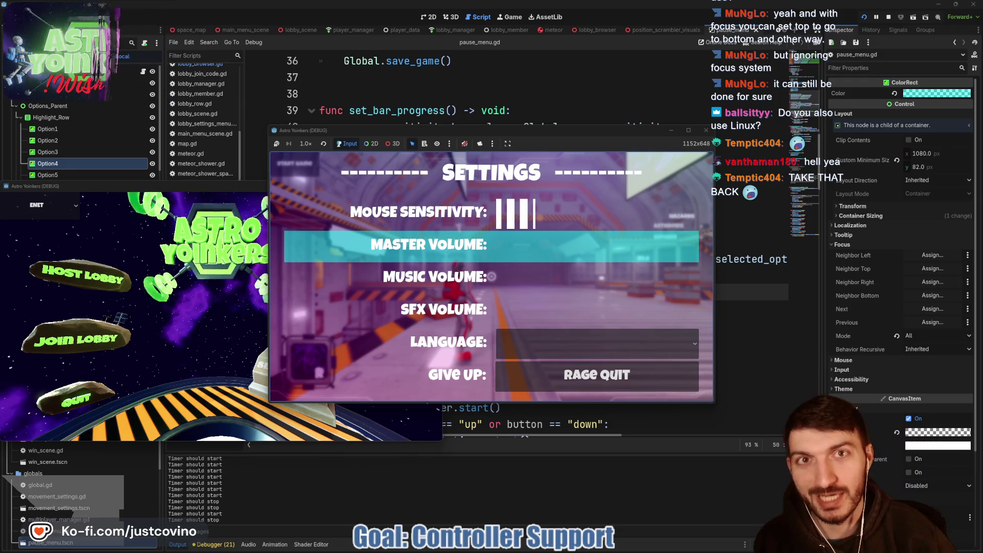
pyautogui.press('Escape')
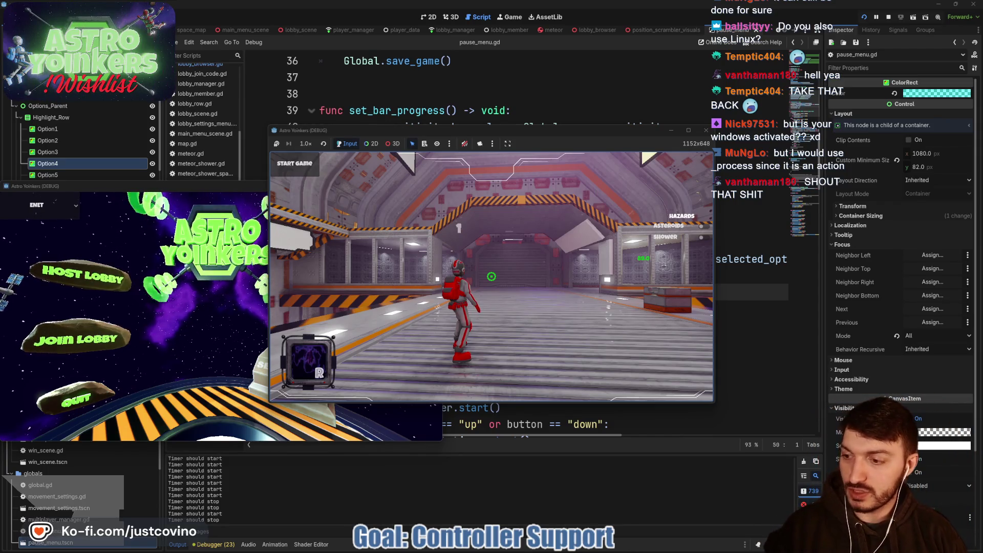
pyautogui.press('F8')
# Return focus to pause_menu.gd and place the caret on the empty line after move_highlight
pyautogui.click(524, 296)
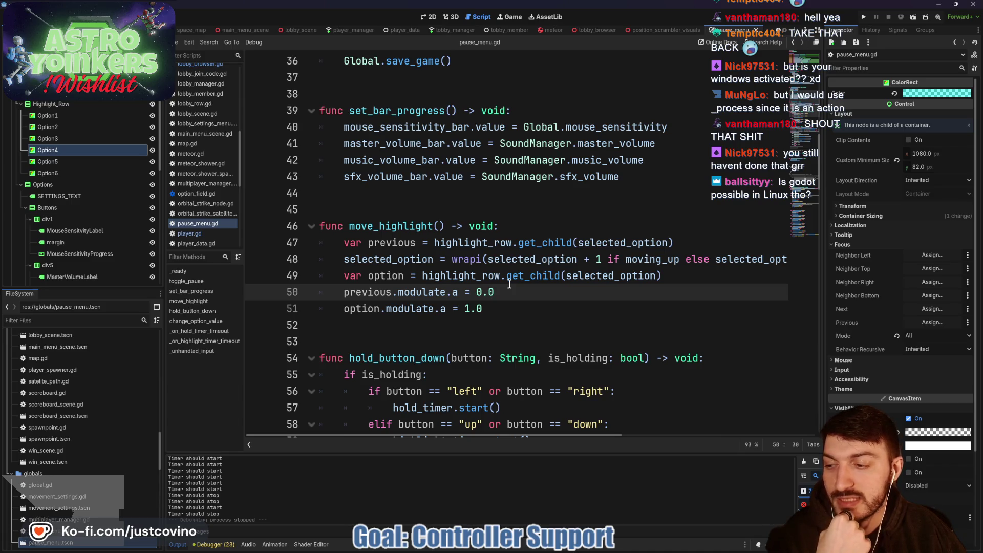
pyautogui.click(471, 308)
pyautogui.click(438, 326)
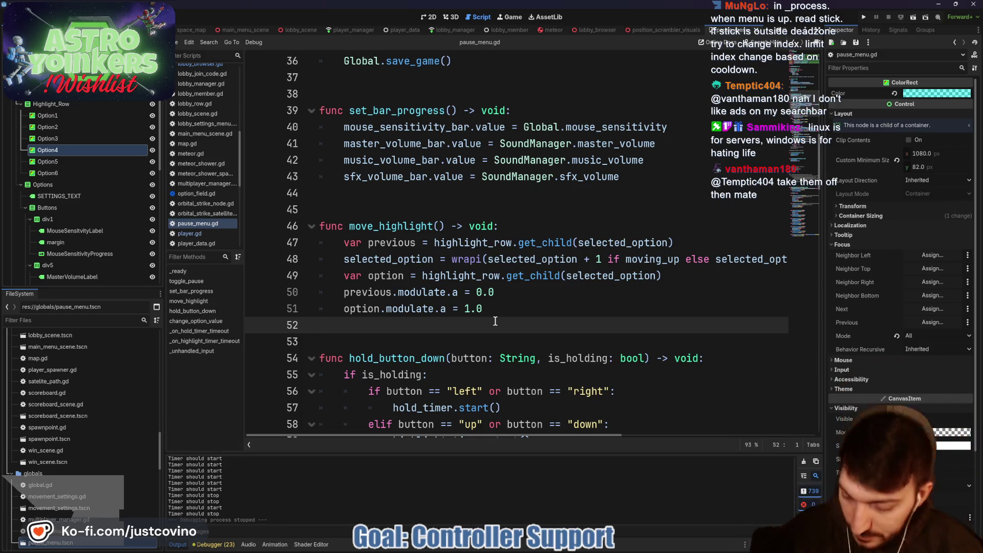
# Dismiss the start menu and put the caret on the blank line above move_highlight
pyautogui.press('super')
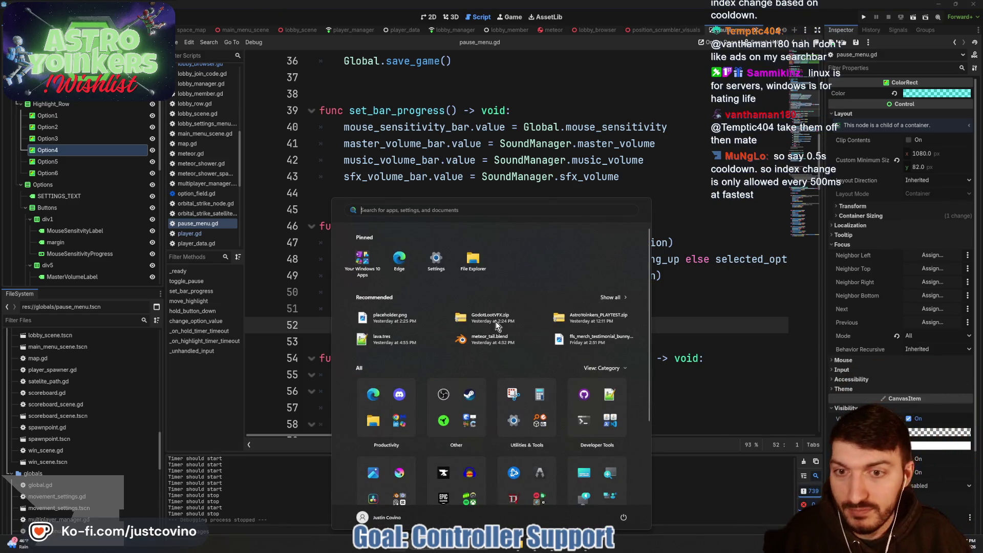
pyautogui.press('Escape')
pyautogui.press('super')
pyautogui.press('Escape')
pyautogui.press('super')
pyautogui.press('Escape')
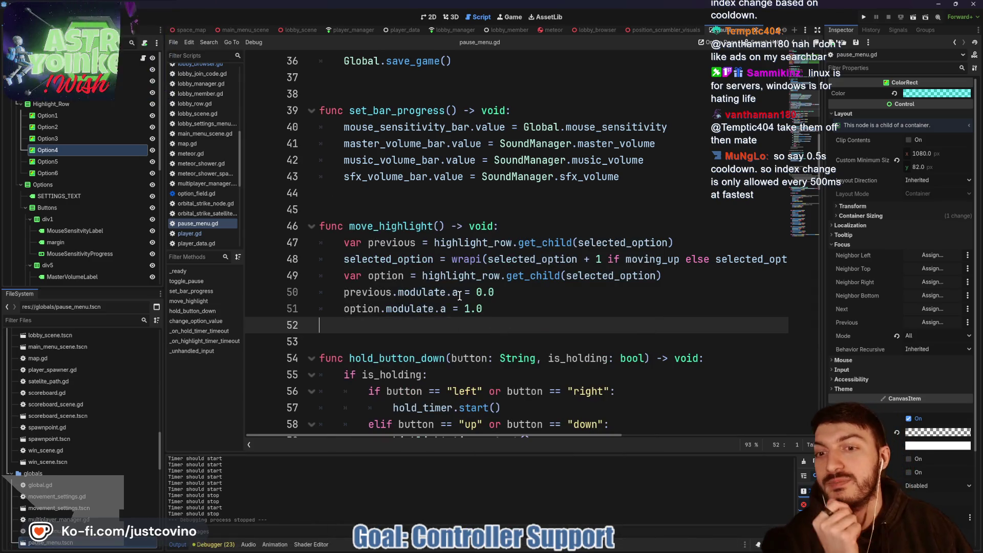
pyautogui.click(401, 198)
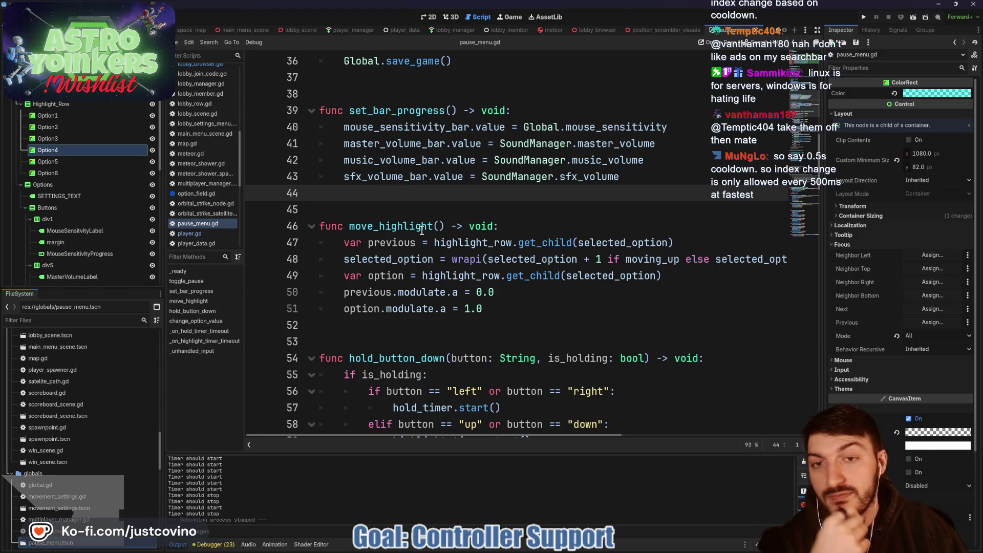
pyautogui.scroll(3, 421, 228)
pyautogui.scroll(-10, 421, 228)
pyautogui.scroll(-10, 421, 228)
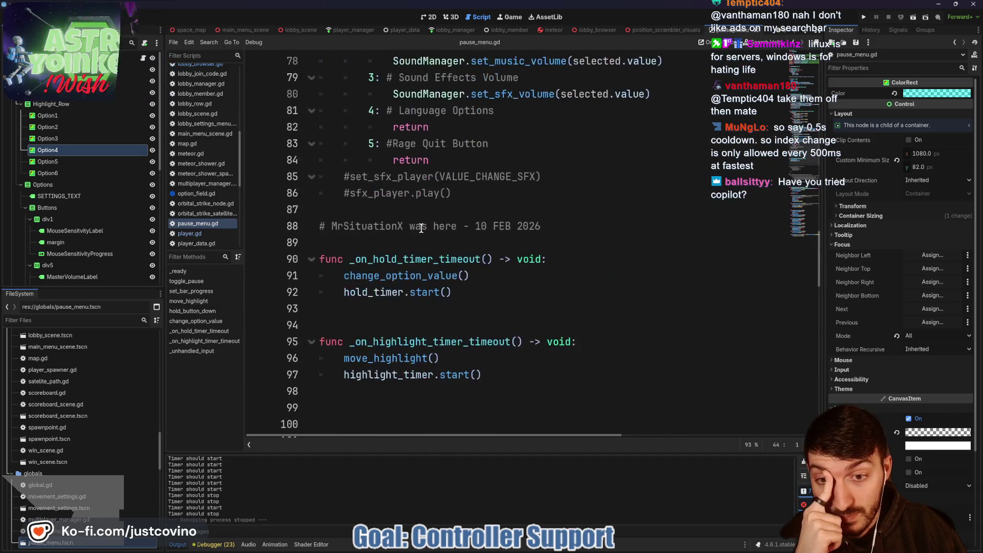
pyautogui.scroll(-9, 421, 228)
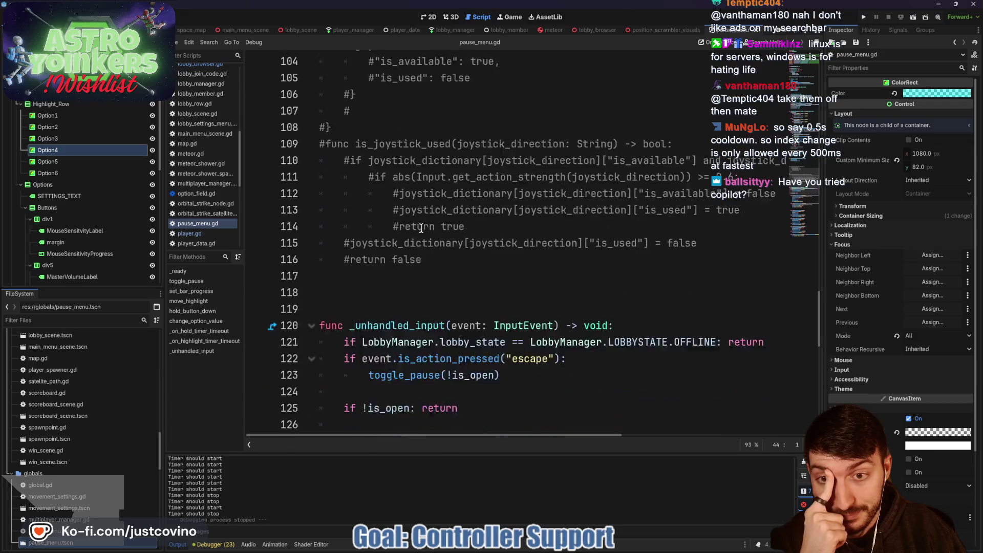
pyautogui.scroll(-3, 409, 200)
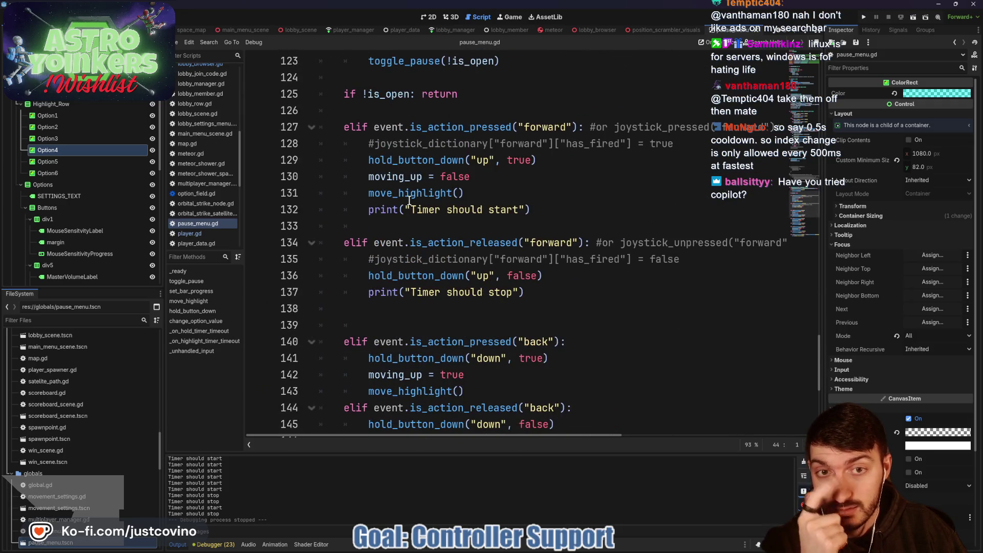
pyautogui.scroll(3, 618, 209)
pyautogui.scroll(3, 619, 210)
pyautogui.scroll(-5, 594, 210)
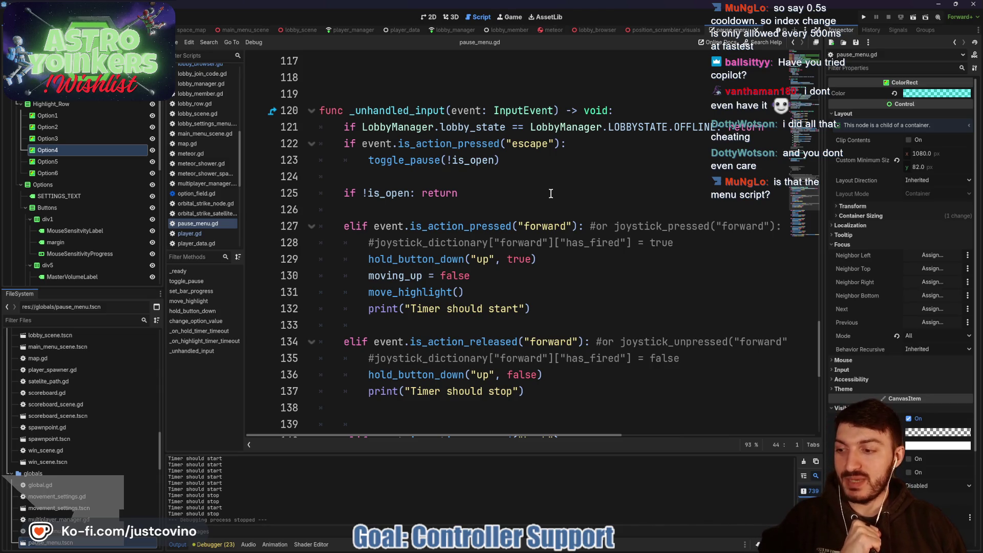
pyautogui.scroll(-1, 384, 243)
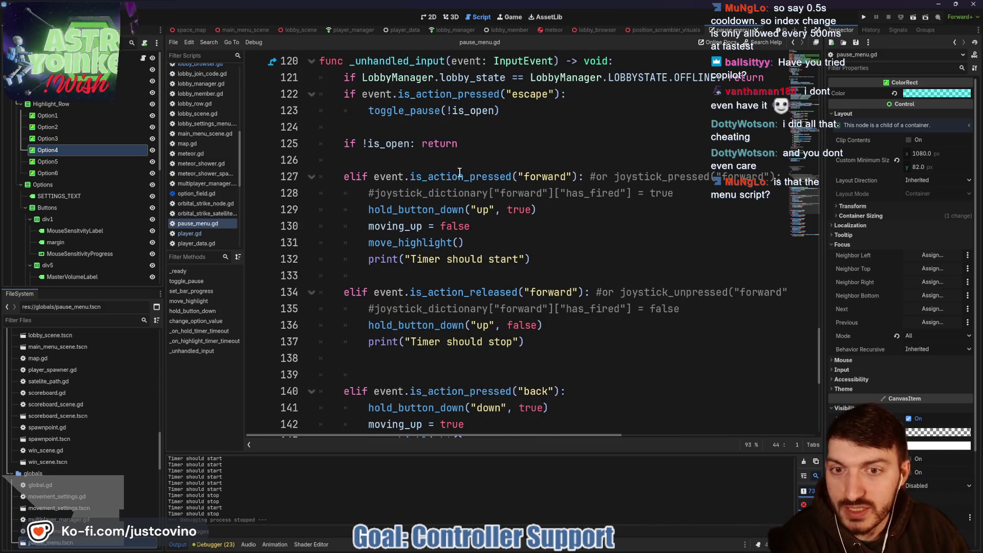
pyautogui.scroll(1, 516, 231)
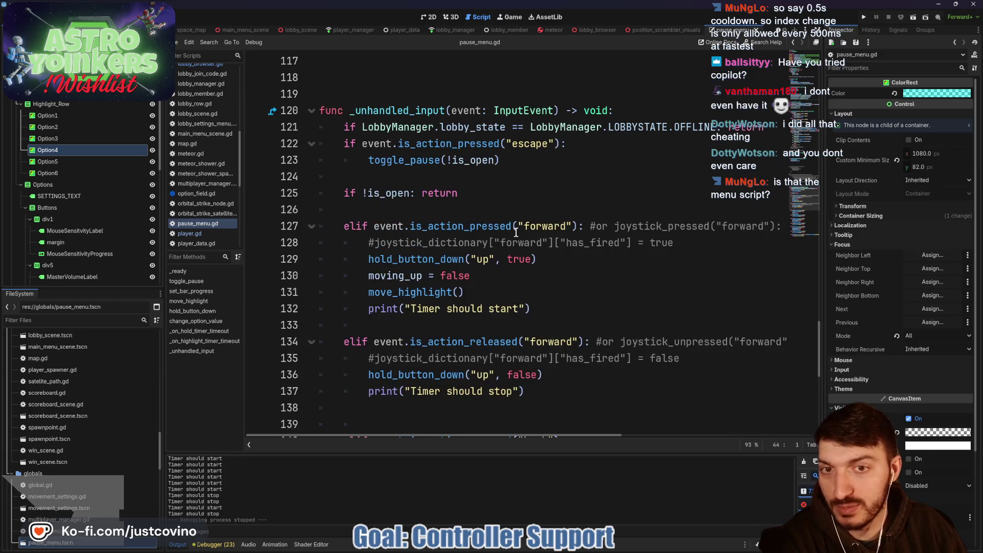
pyautogui.scroll(-4, 516, 230)
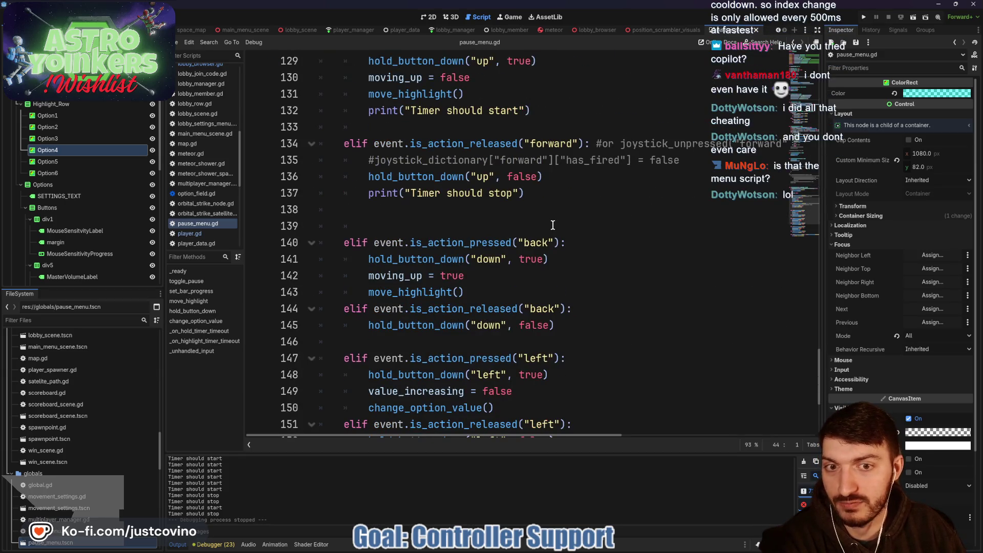
pyautogui.scroll(-2, 553, 225)
pyautogui.scroll(4, 553, 225)
pyautogui.scroll(-6, 553, 222)
pyautogui.scroll(11, 553, 222)
pyautogui.scroll(-6, 561, 226)
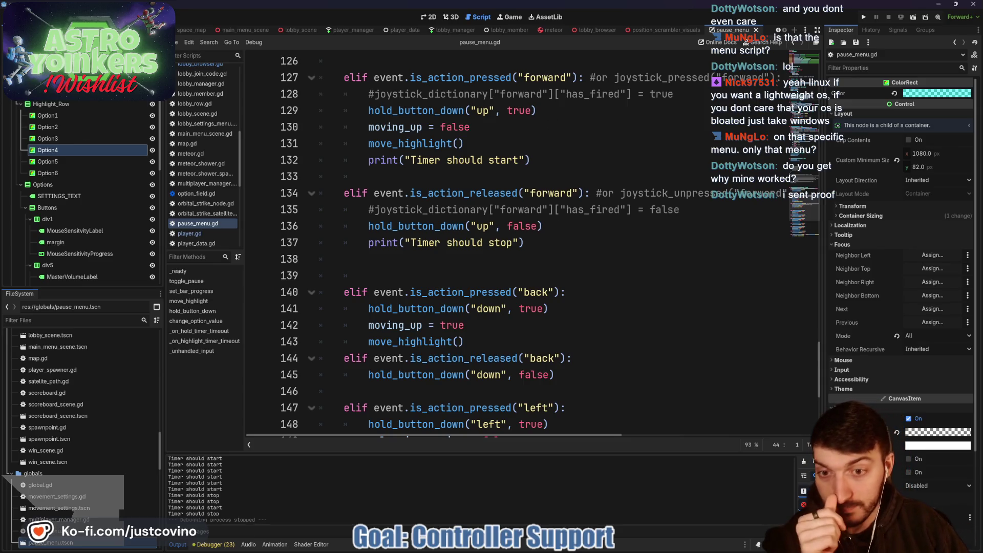
pyautogui.click(429, 17)
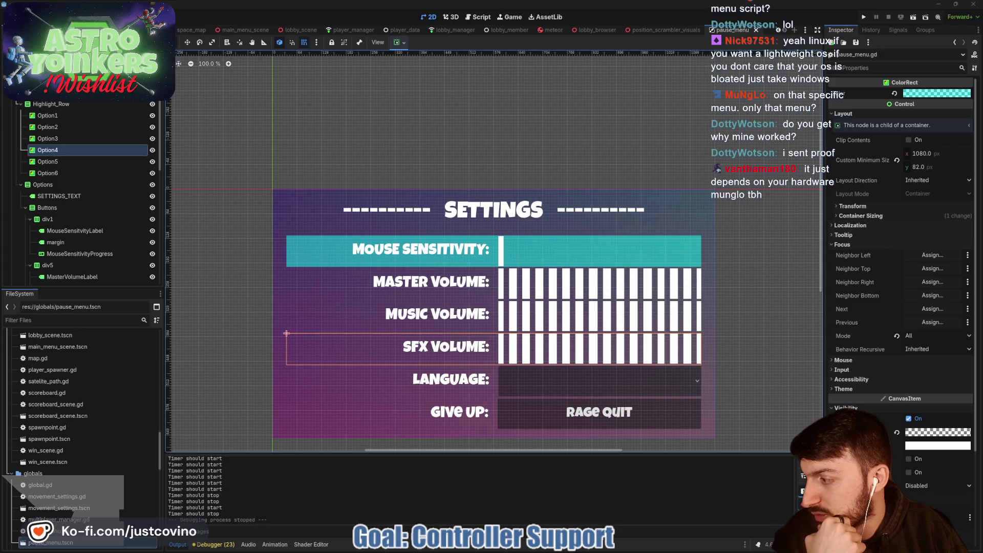
# Drag the Discord DM window showing the shared _move_selection snippet over the Godot editor
pyautogui.moveTo(0, 134); pyautogui.dragTo(231, 141)
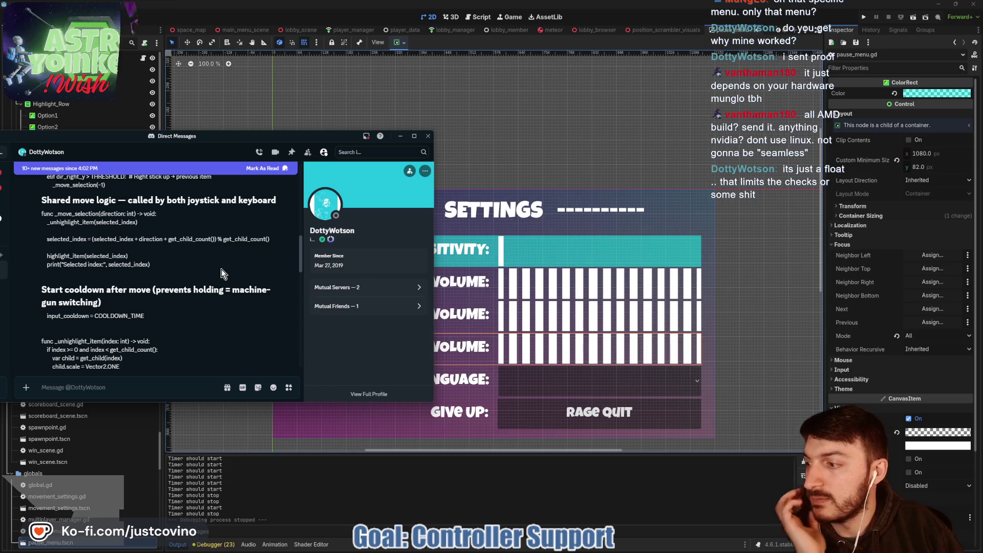
# Scroll through the shared joystick and keyboard menu-navigation code in the Discord DM
pyautogui.scroll(6, 188, 296)
pyautogui.scroll(2, 188, 295)
pyautogui.scroll(-4, 189, 296)
pyautogui.scroll(2, 189, 297)
pyautogui.scroll(-2, 190, 297)
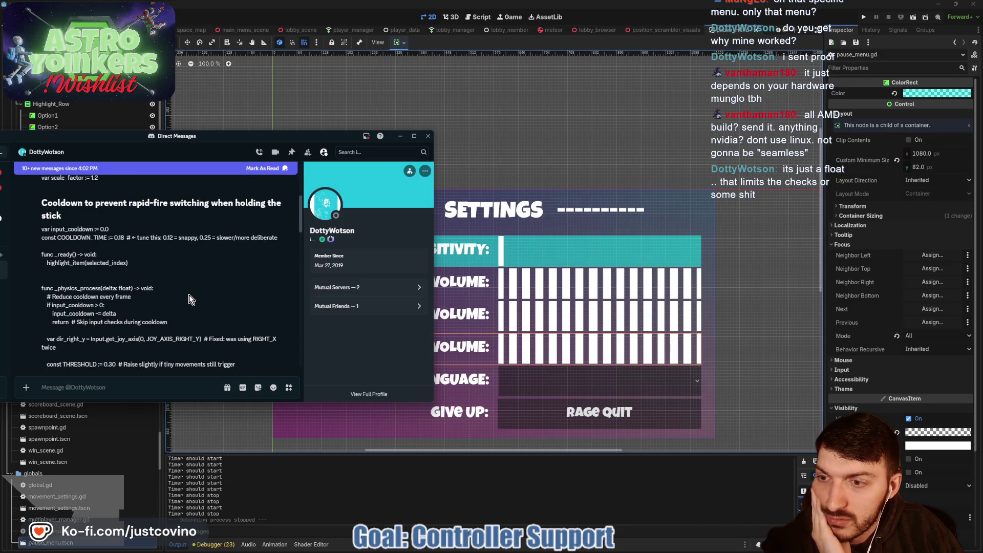
pyautogui.scroll(-1, 189, 300)
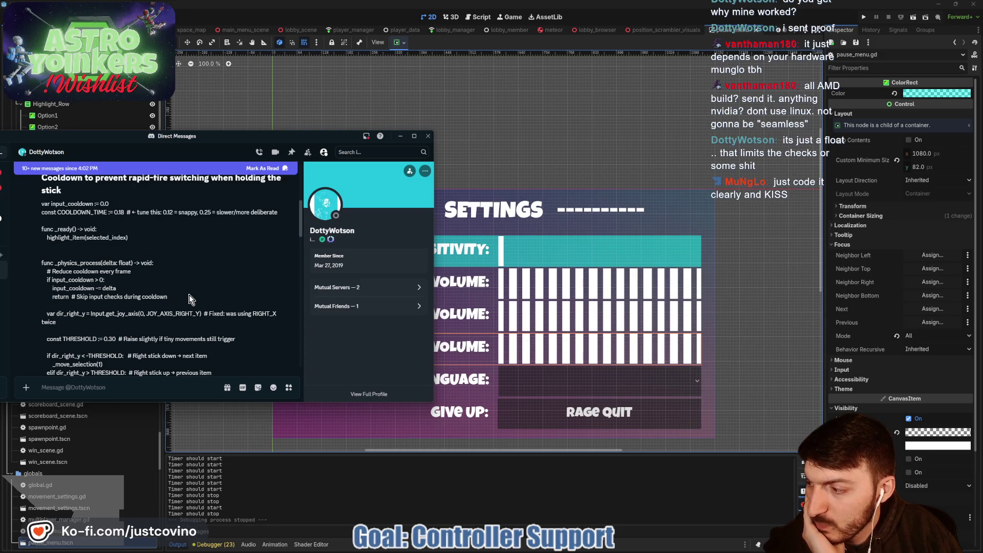
pyautogui.scroll(-2, 189, 299)
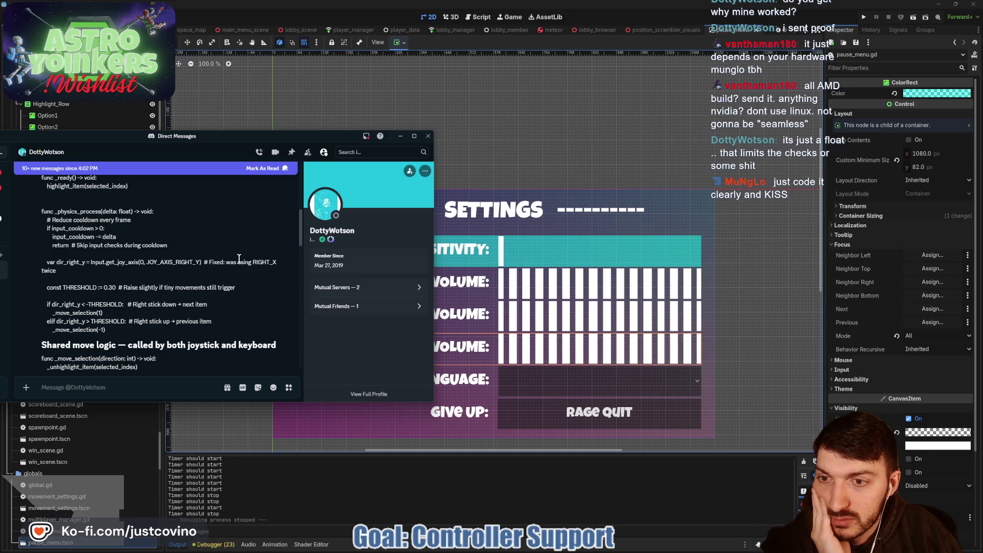
pyautogui.scroll(-2, 193, 266)
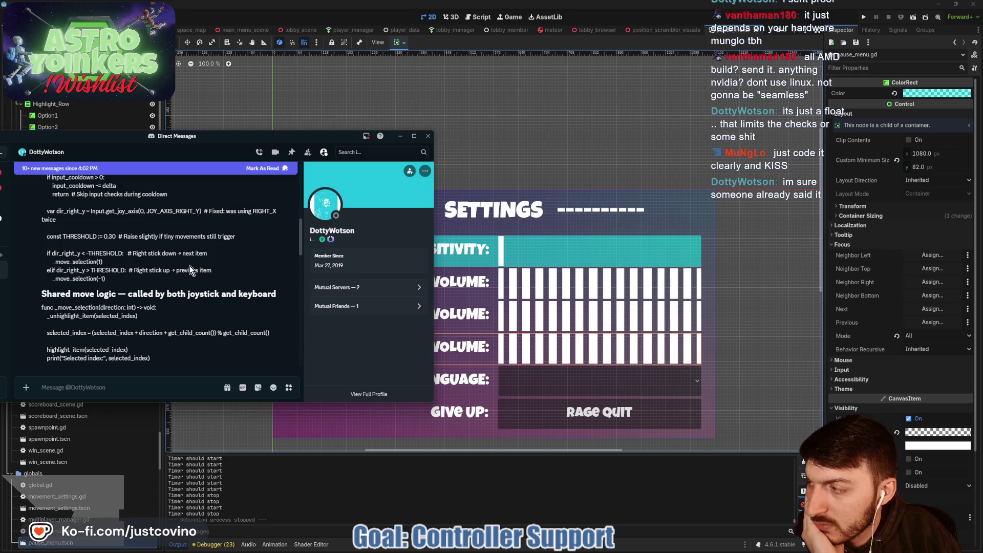
pyautogui.scroll(-3, 189, 266)
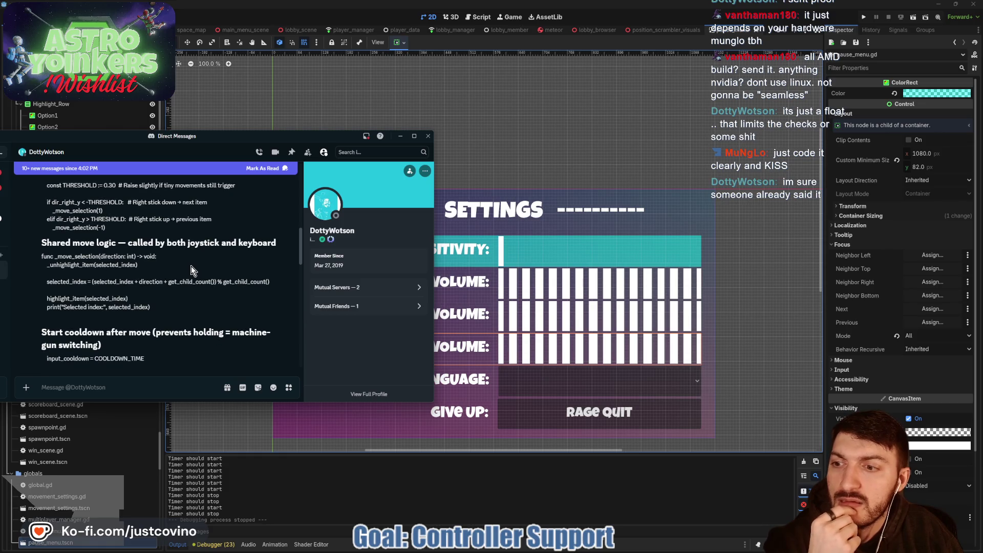
pyautogui.scroll(-3, 191, 266)
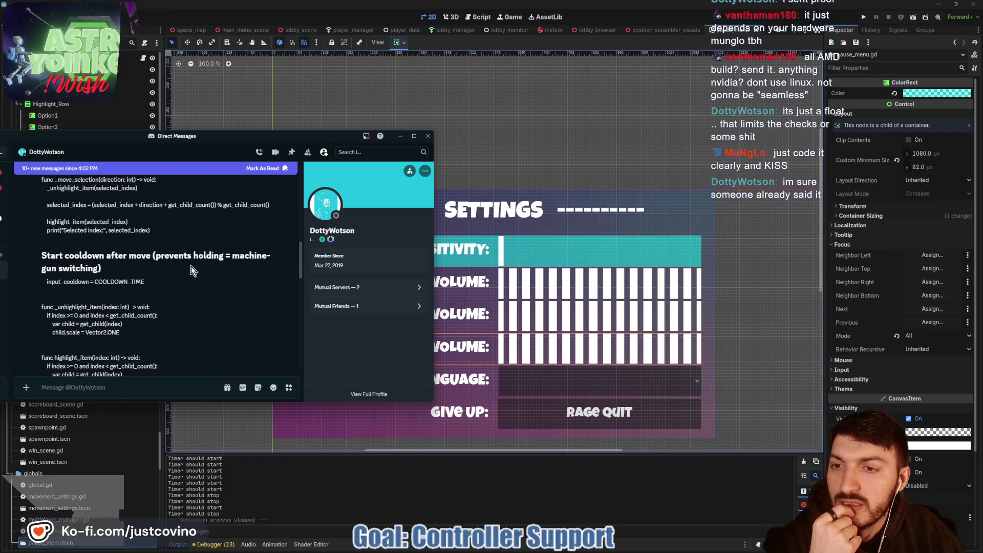
pyautogui.scroll(-1, 191, 265)
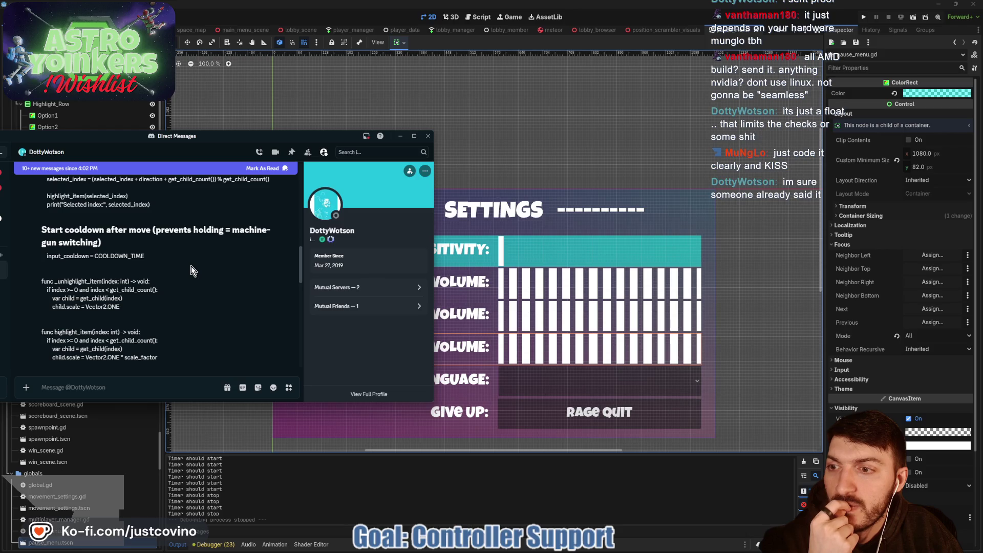
# Finish reading the snippet, minimize Discord, and go back to the pause_menu.gd script
pyautogui.scroll(-1, 191, 266)
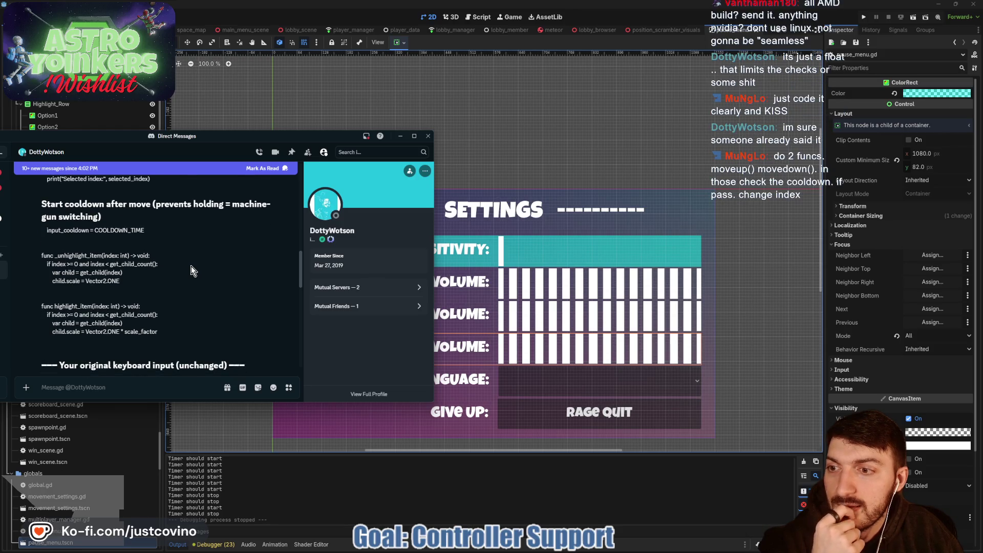
pyautogui.scroll(-3, 192, 266)
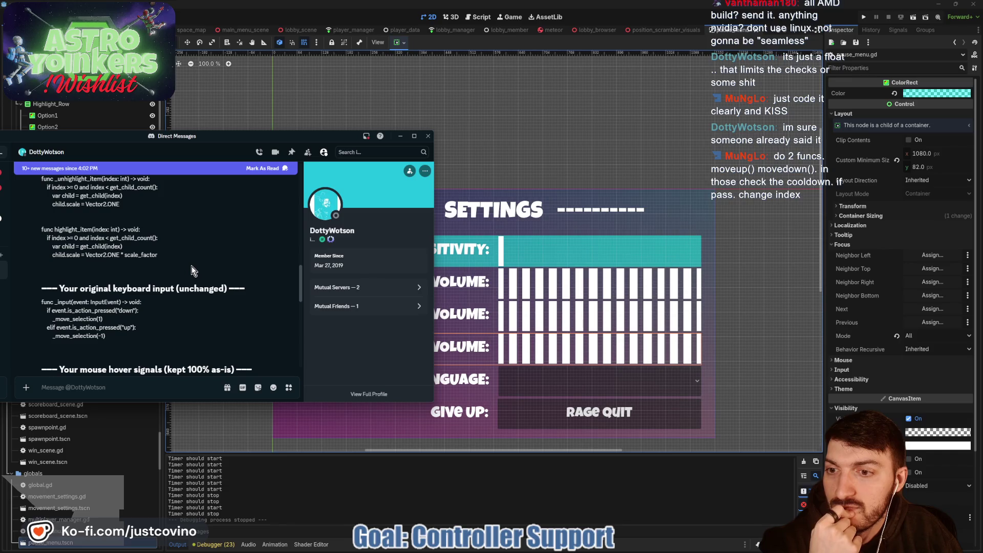
pyautogui.scroll(-4, 192, 271)
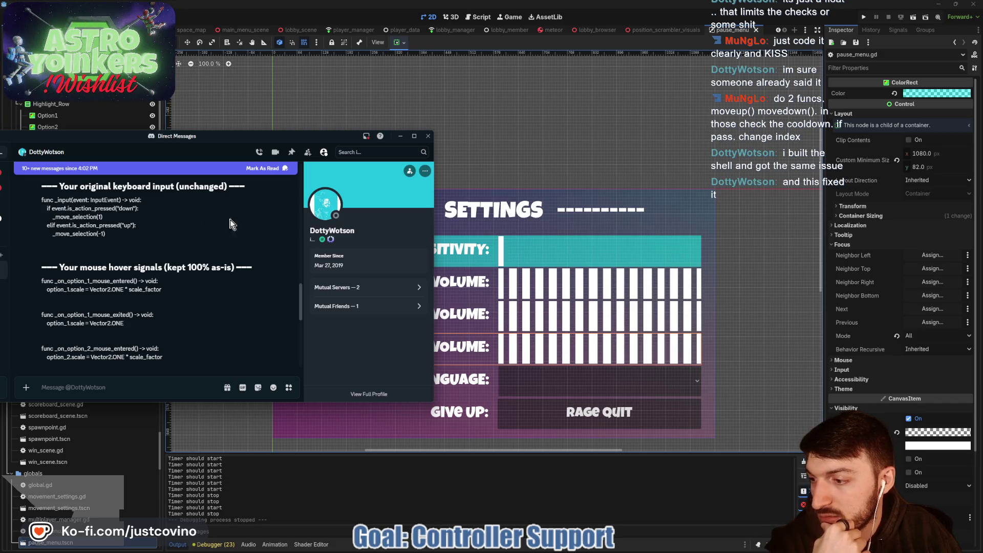
pyautogui.press('super+Down')
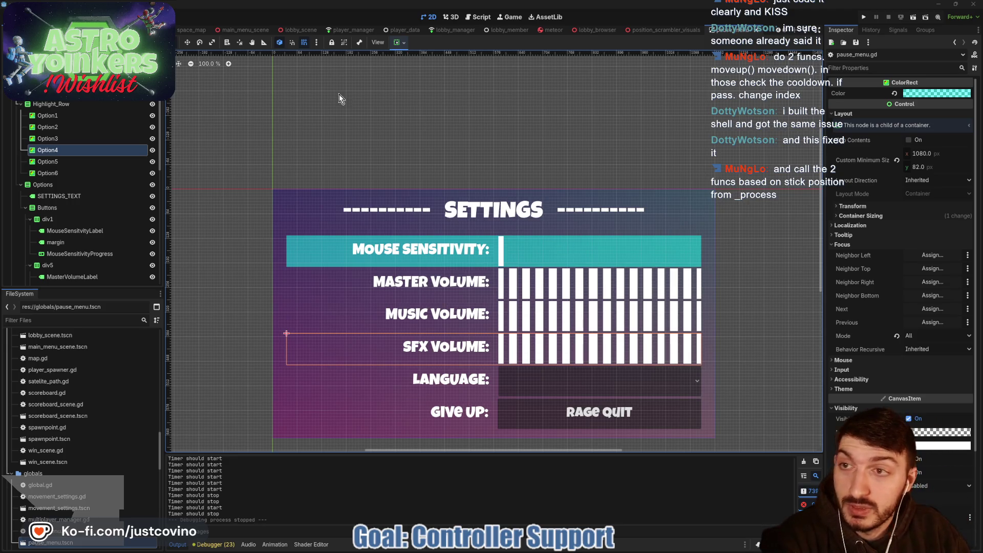
pyautogui.hotkey('ctrl', 'F3')
# Put the caret in pause_menu.gd and review the hold_button_down call on line 129
pyautogui.click(425, 247)
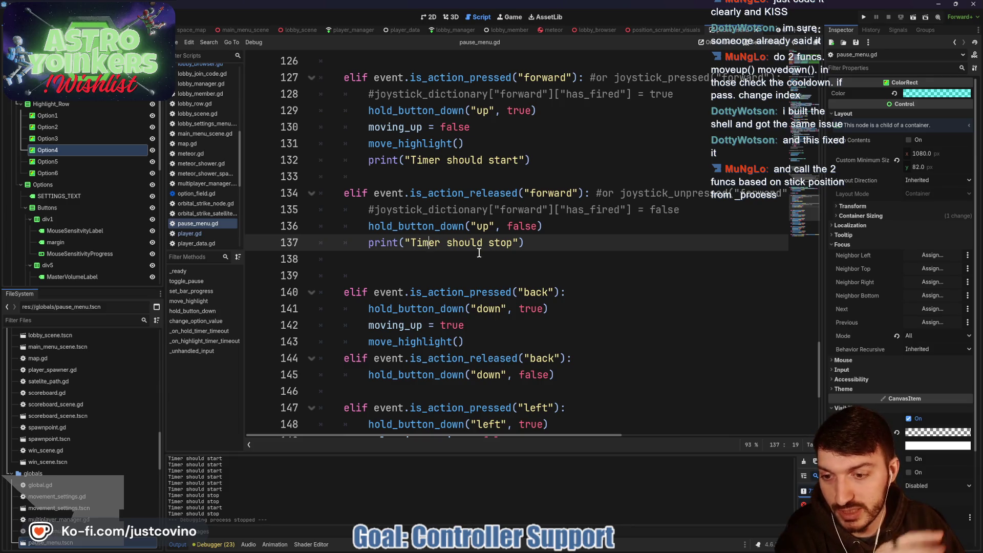
pyautogui.scroll(-5, 479, 253)
pyautogui.scroll(16, 471, 250)
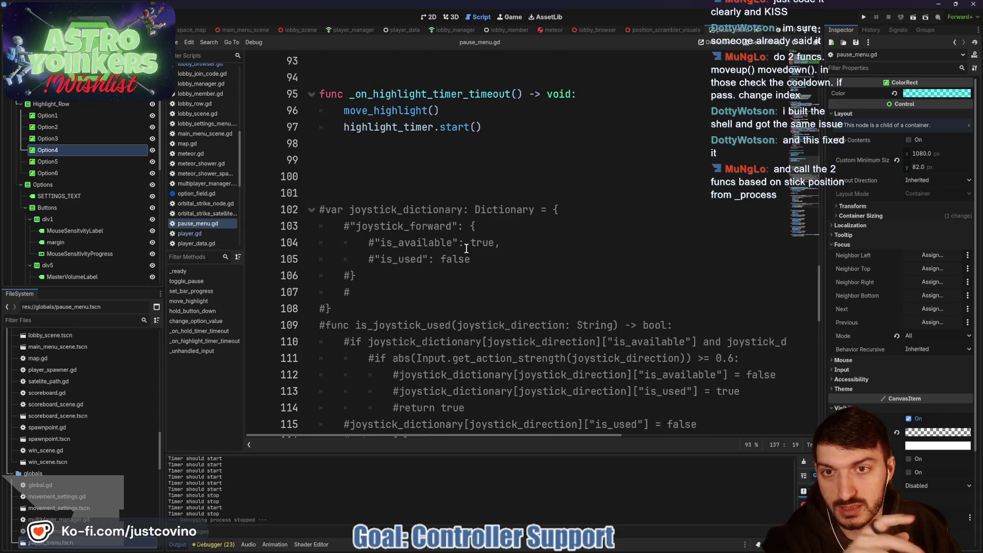
pyautogui.scroll(5, 467, 248)
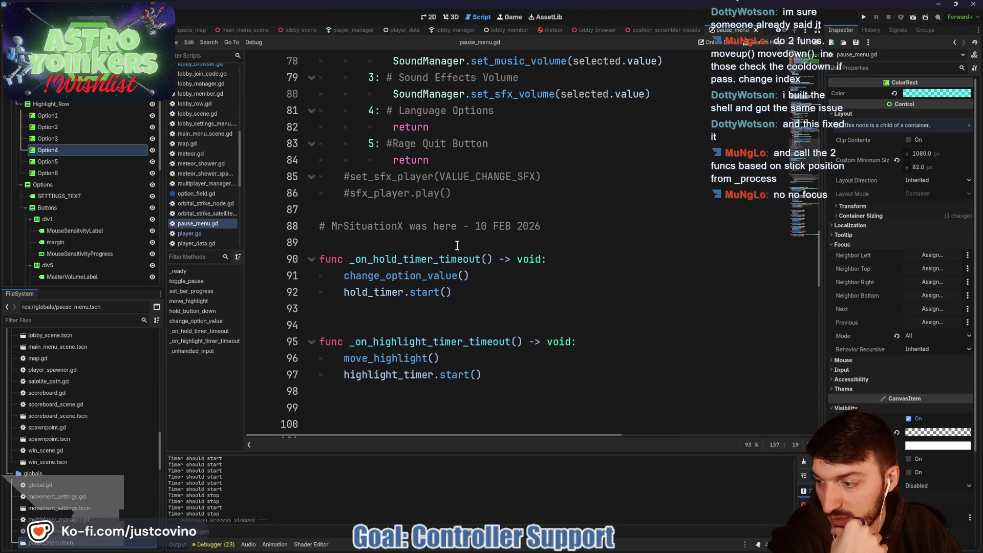
pyautogui.scroll(-6, 457, 245)
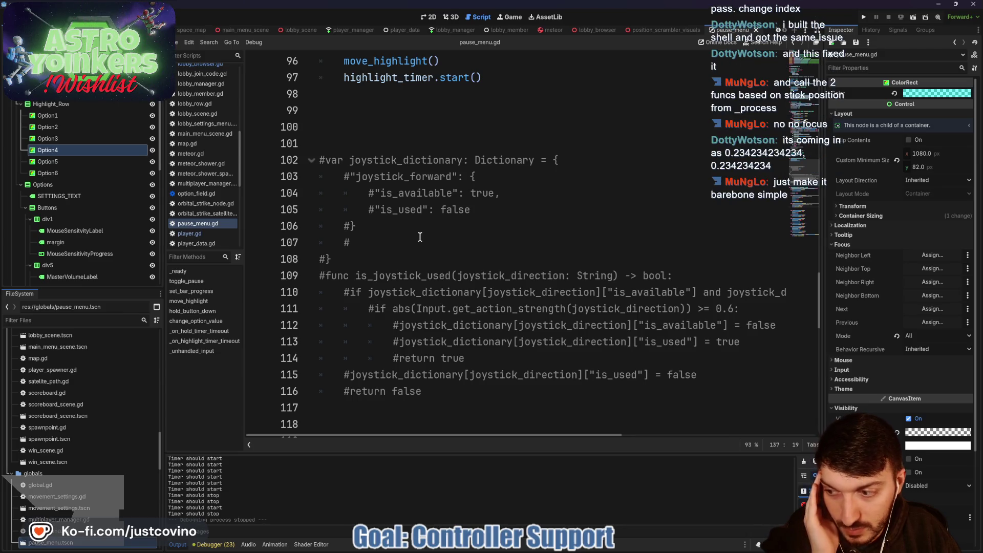
pyautogui.scroll(-10, 420, 237)
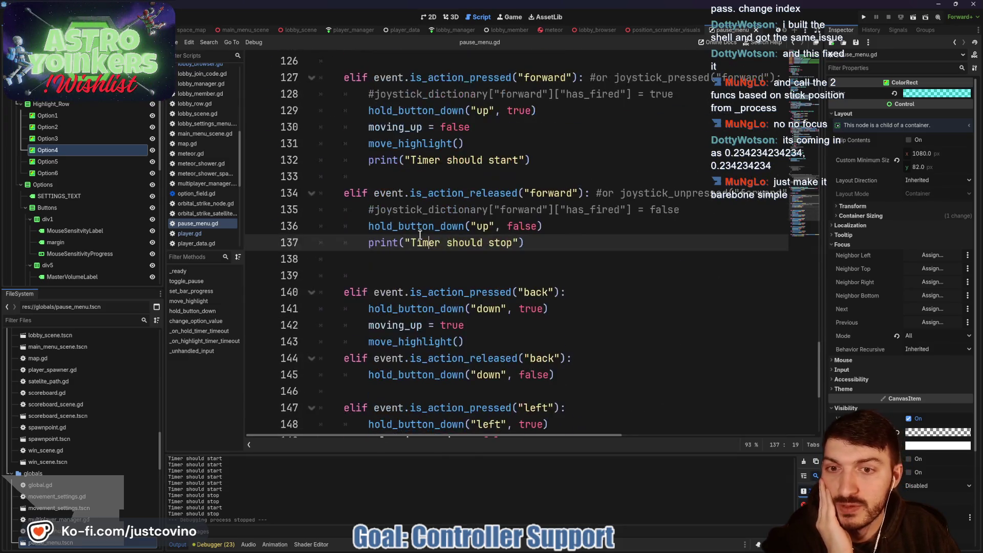
pyautogui.scroll(3, 447, 261)
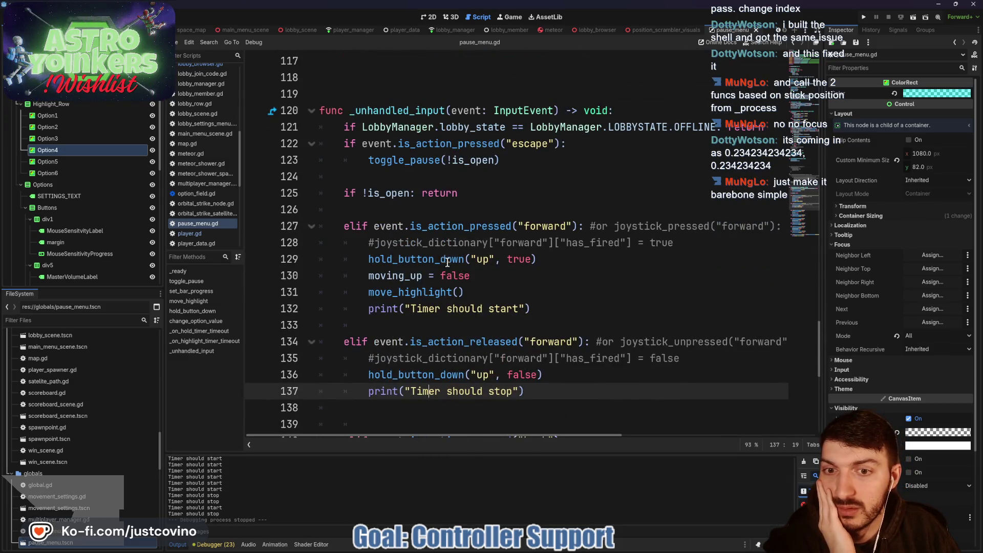
pyautogui.doubleClick(434, 258)
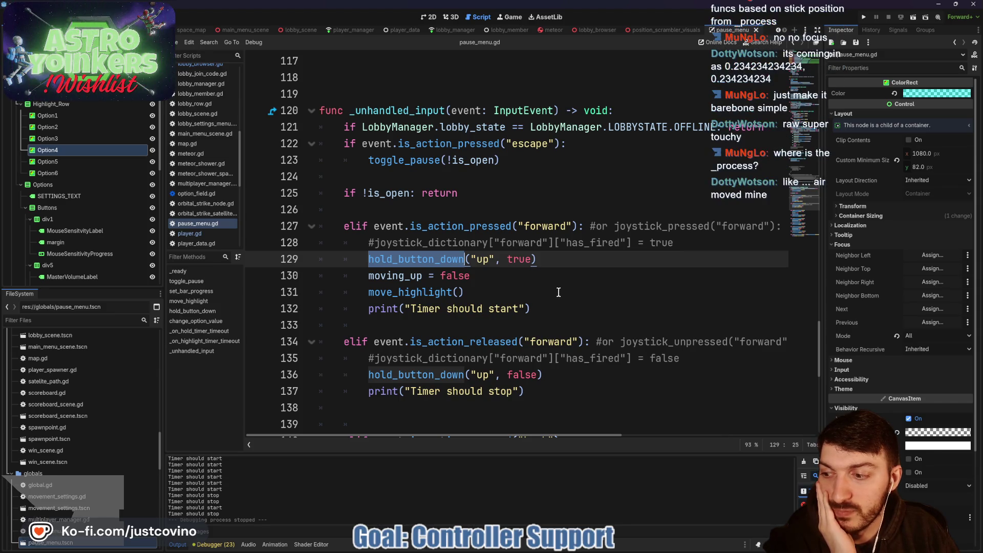
pyautogui.scroll(10, 556, 291)
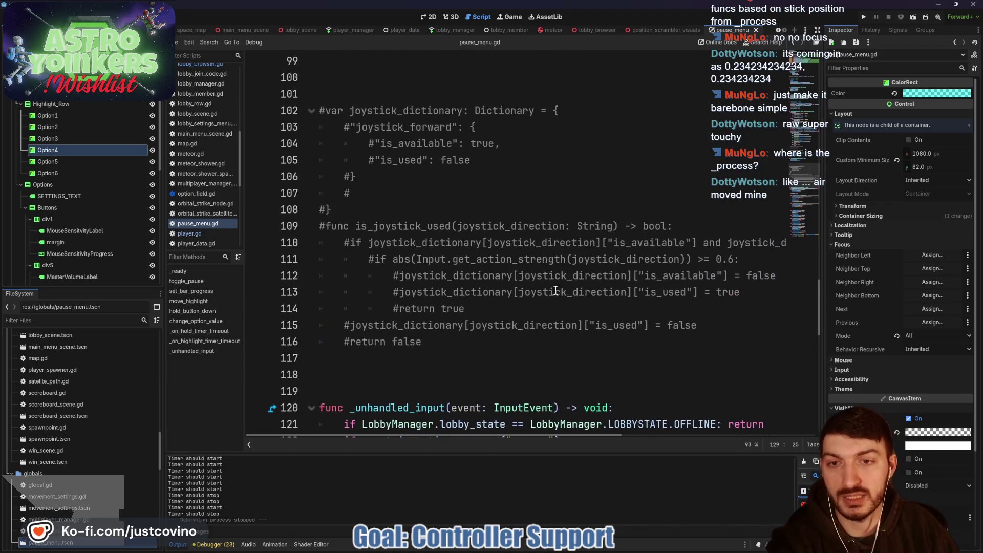
pyautogui.scroll(-3, 549, 288)
pyautogui.scroll(-4, 549, 289)
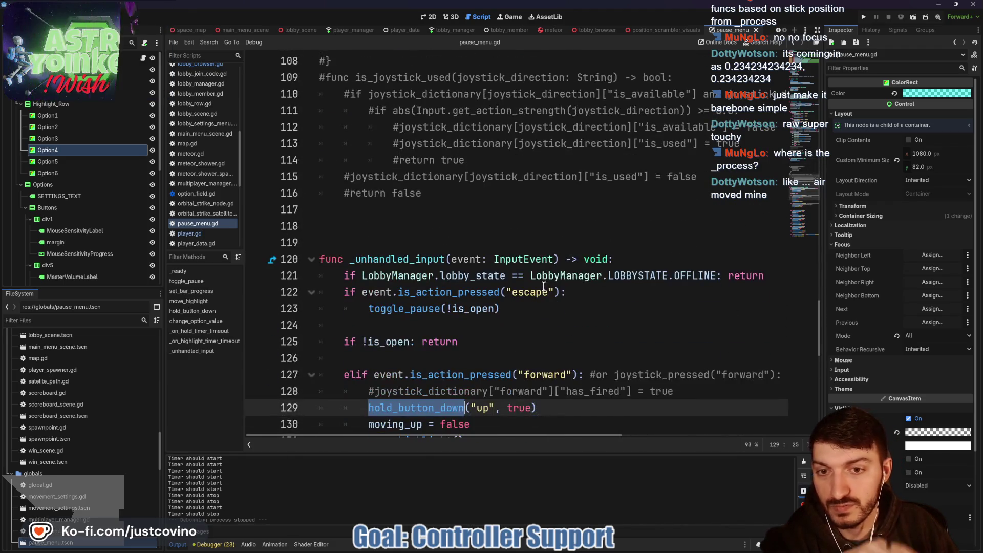
# Check _unhandled_input, then scroll up and place the caret below the _ready function
pyautogui.doubleClick(449, 261)
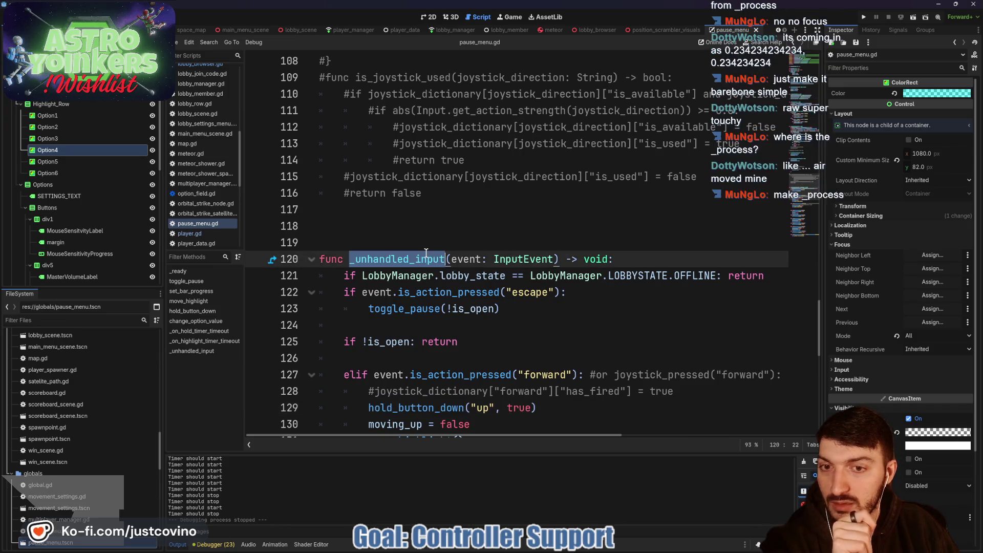
pyautogui.scroll(7, 437, 234)
pyautogui.scroll(20, 436, 235)
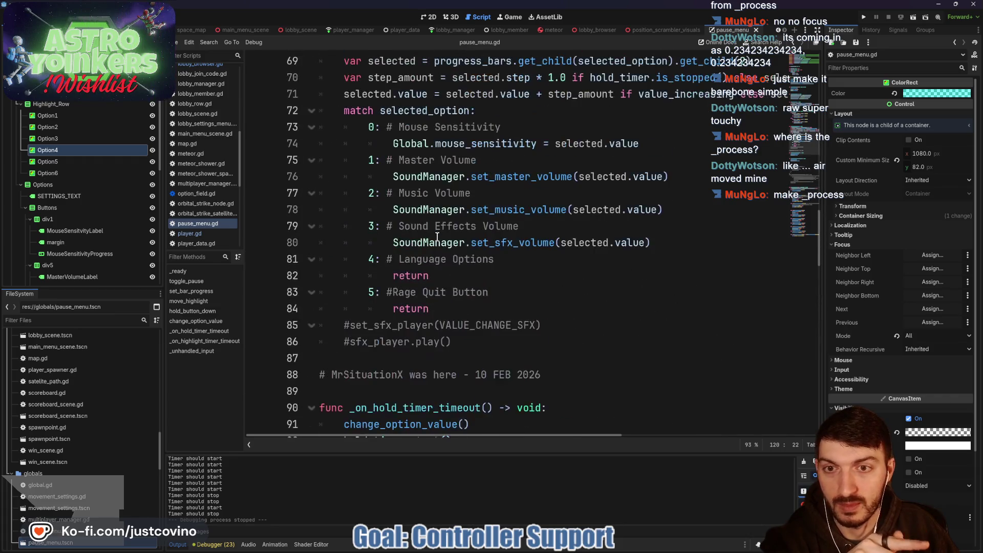
pyautogui.scroll(5, 443, 248)
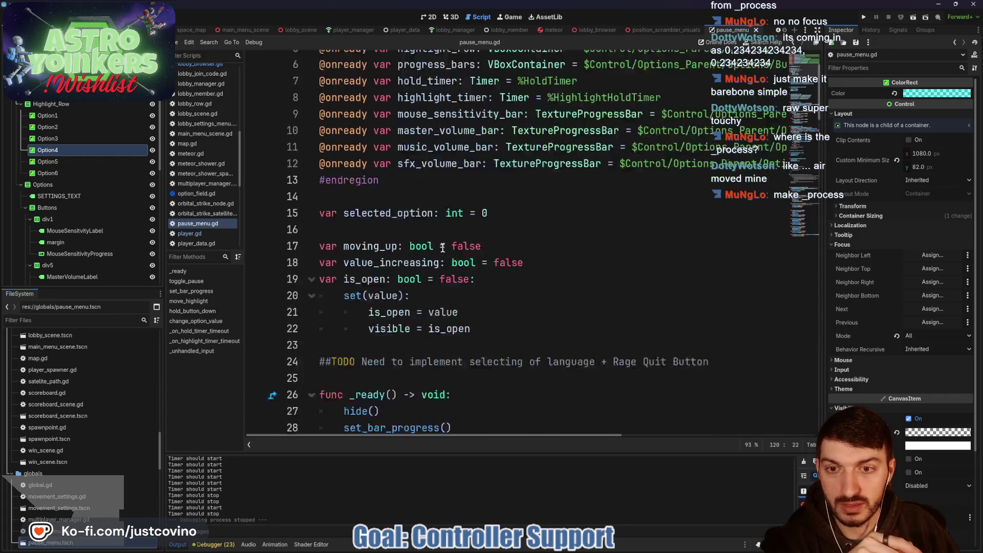
pyautogui.scroll(-7, 442, 248)
pyautogui.click(333, 246)
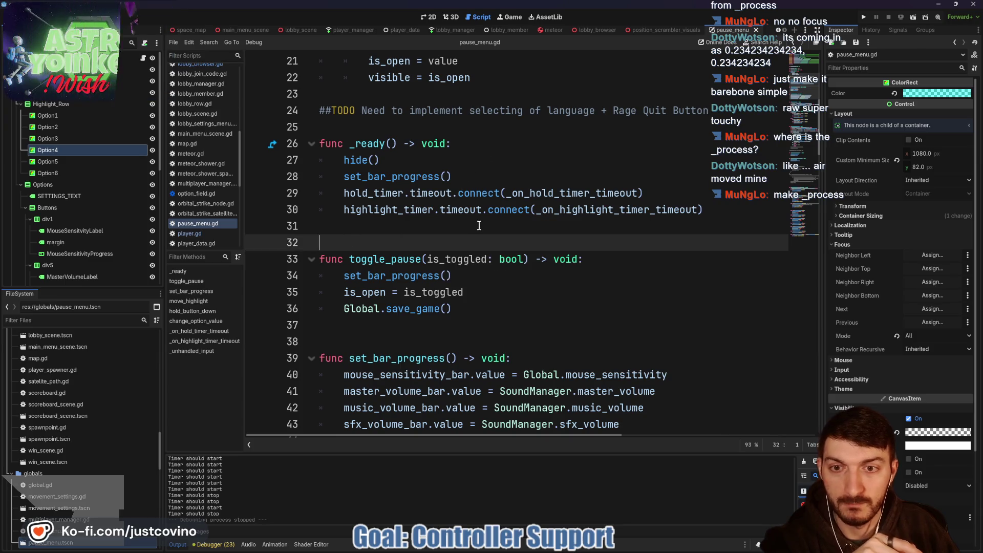
# Add an empty func _process below _ready using autocomplete
pyautogui.press('Return')
pyautogui.press('Return')
pyautogui.press('Return')
pyautogui.press('Up')
pyautogui.press('Up')
pyautogui.press('Up')
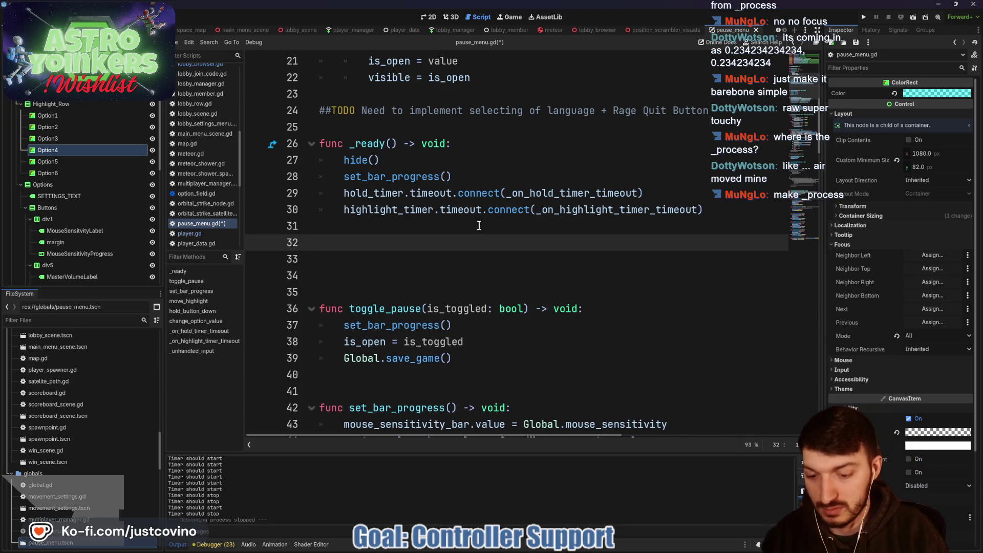
pyautogui.write('func _proce')
pyautogui.press('Return')
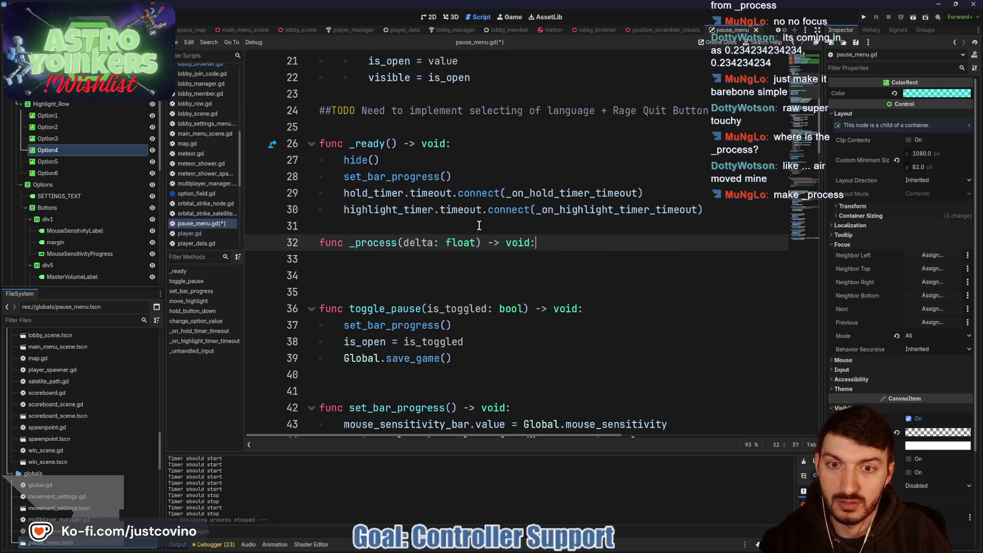
pyautogui.press('Return')
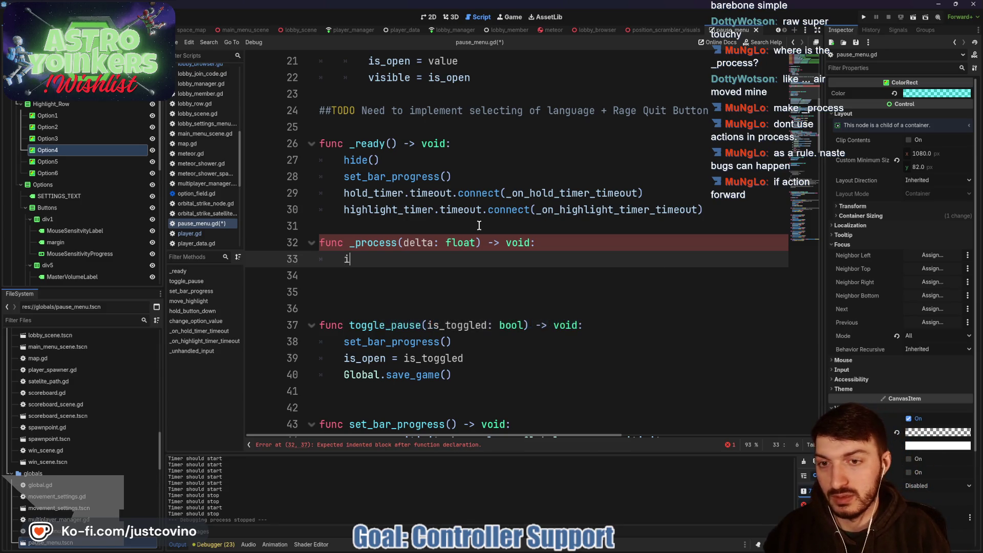
# Inside _process, add the check if Input.get_action_strength("forward") >= 0.5:
pyautogui.write('if Input.')
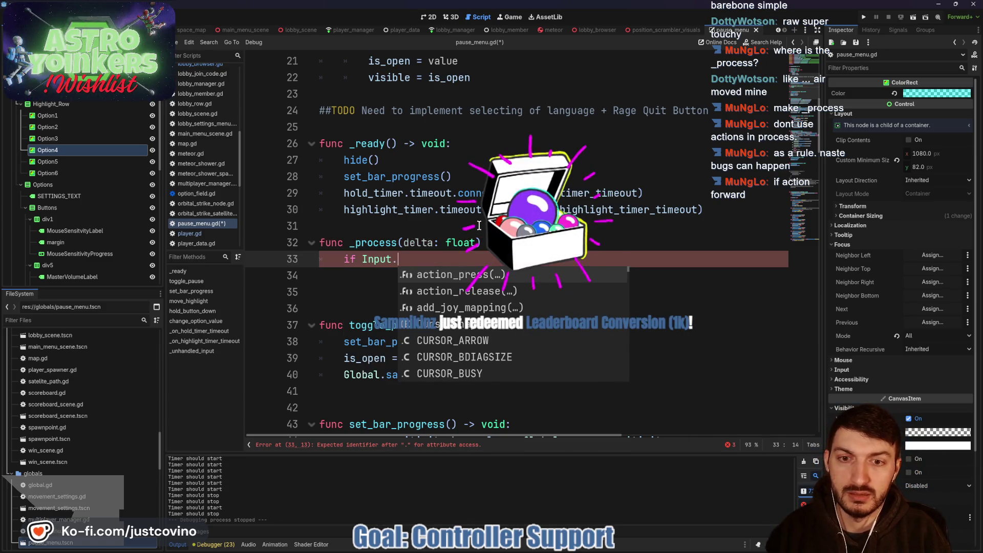
pyautogui.write('get_action')
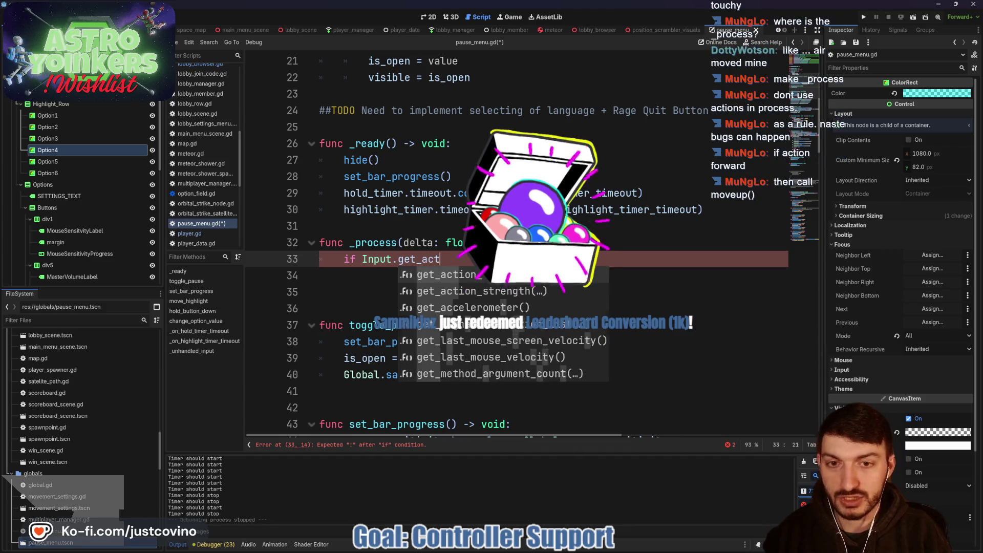
pyautogui.press('Down')
pyautogui.press('Return')
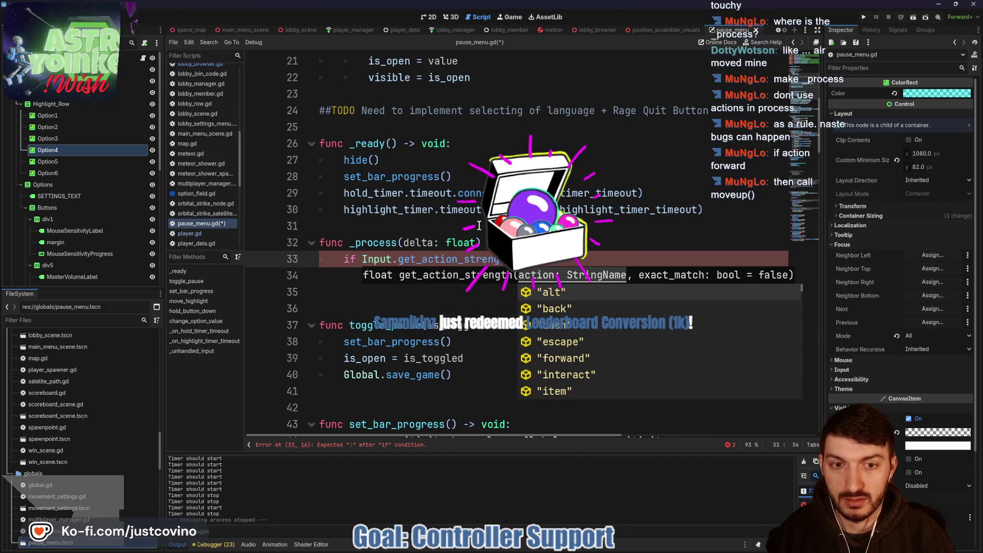
pyautogui.write('"forward')
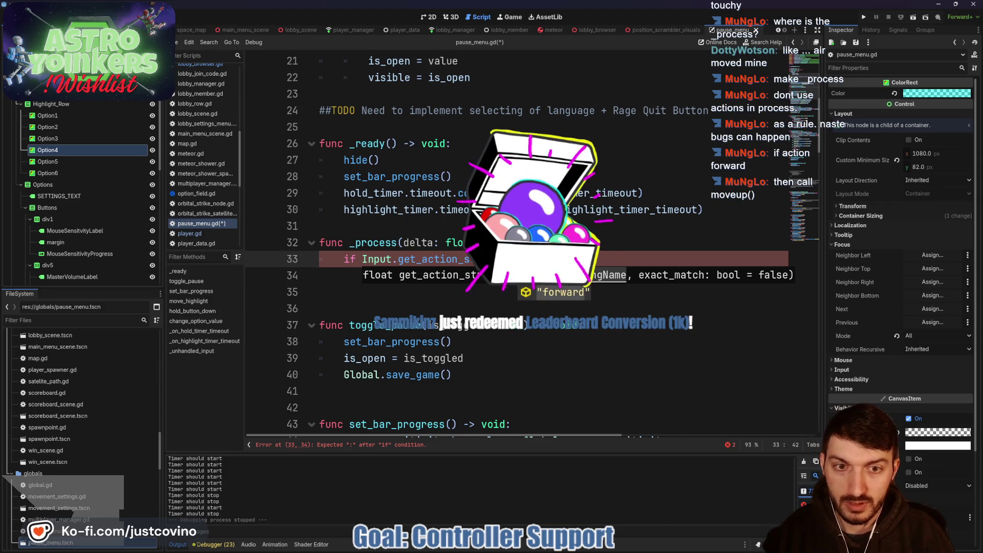
pyautogui.write('") >')
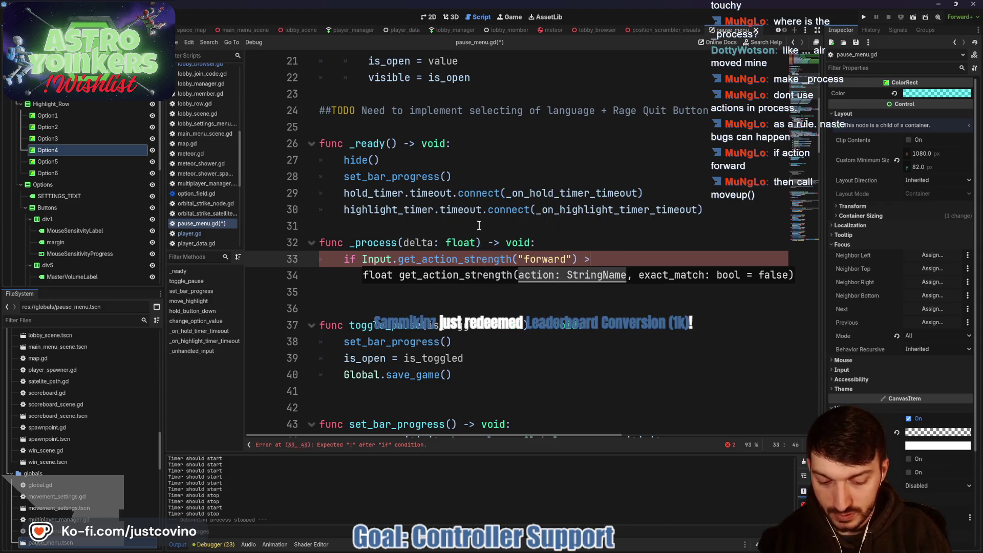
pyautogui.write('= 0.5')
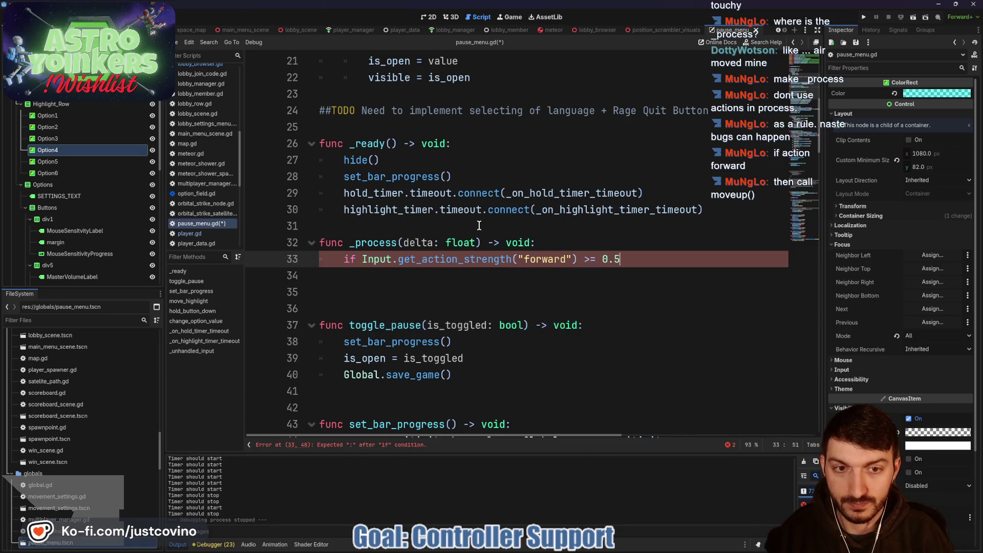
pyautogui.write(':')
pyautogui.press('Return')
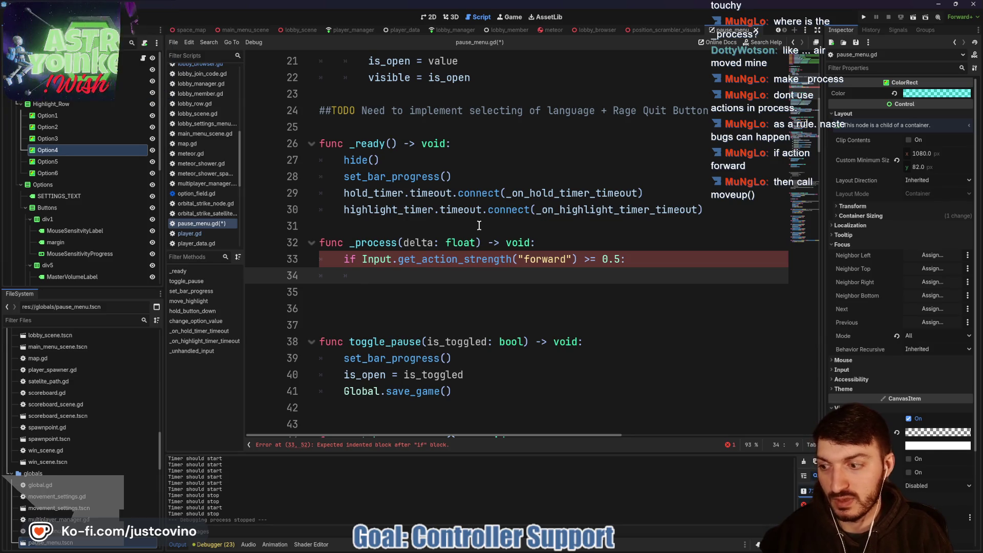
pyautogui.scroll(-9, 483, 219)
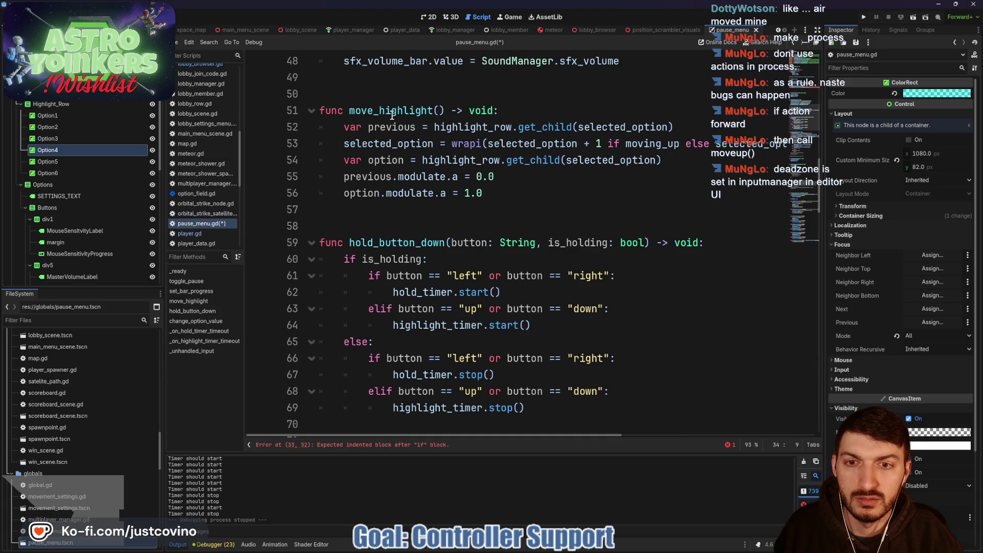
# Call move_highlight() inside the forward-strength check, then inspect the moving_up variable in move_highlight
pyautogui.scroll(-1, 392, 115)
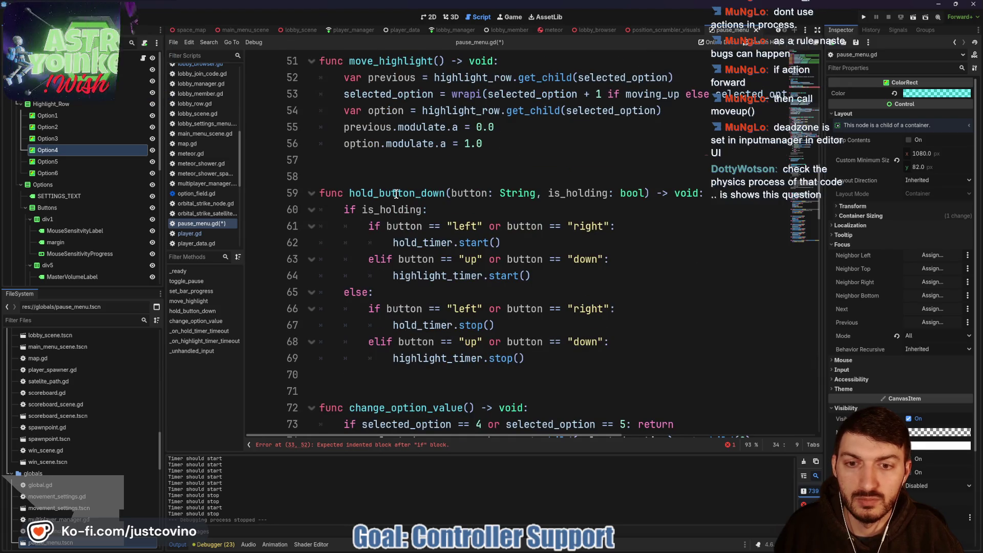
pyautogui.scroll(7, 395, 193)
pyautogui.write('move')
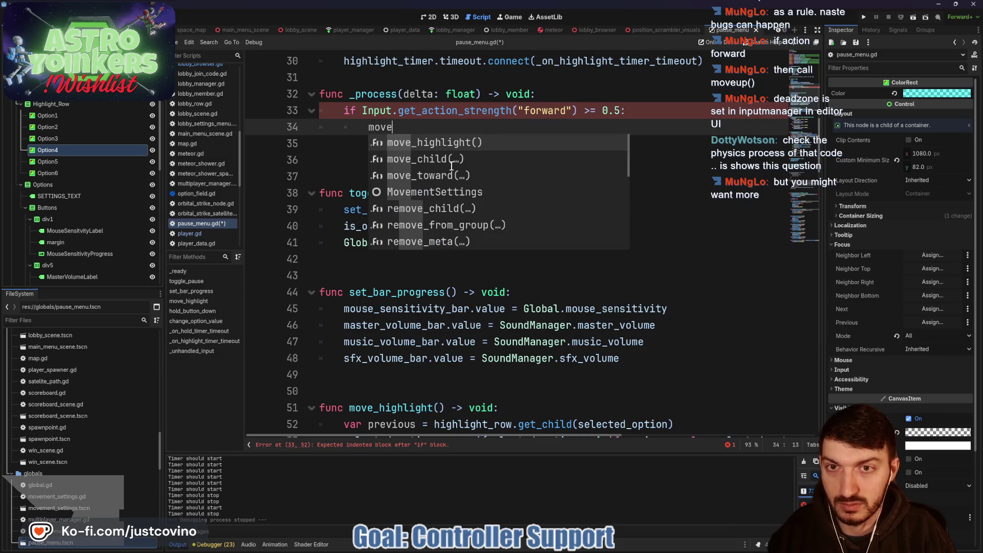
pyautogui.press('Return')
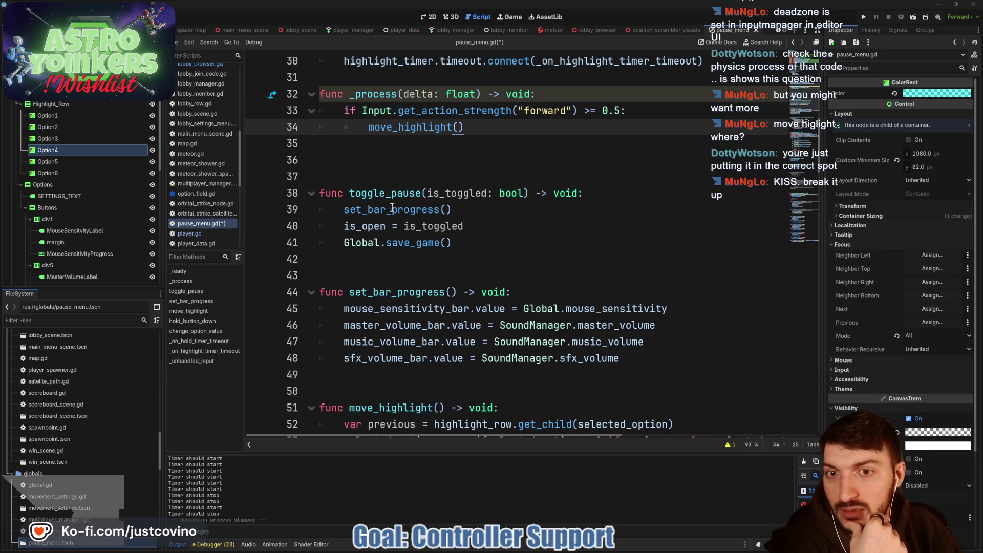
pyautogui.doubleClick(406, 127)
pyautogui.scroll(-5, 546, 247)
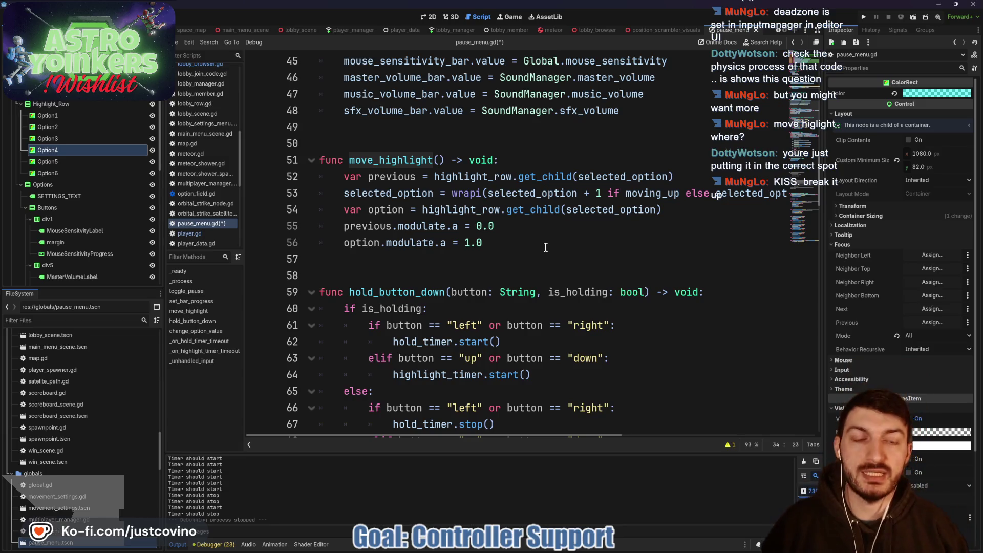
pyautogui.doubleClick(636, 194)
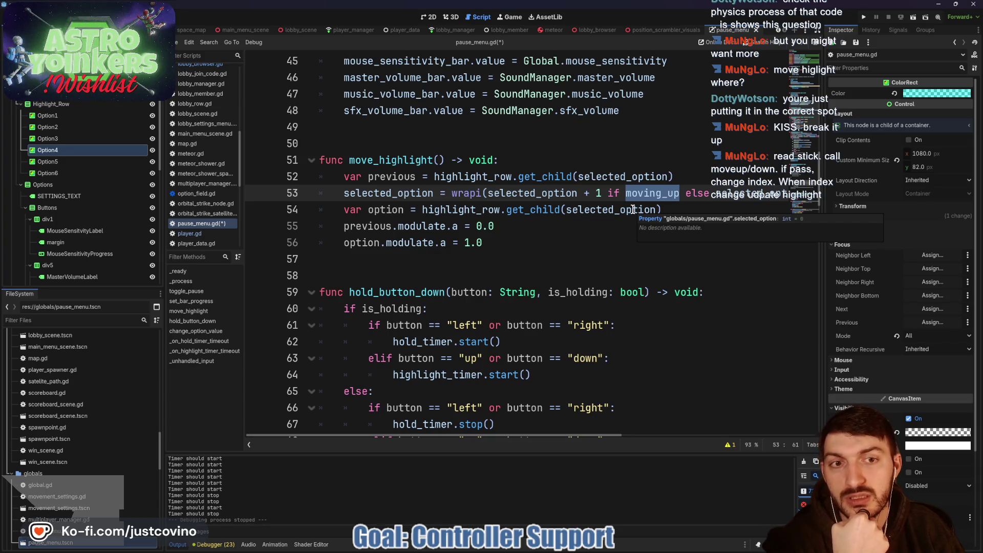
pyautogui.scroll(7, 630, 208)
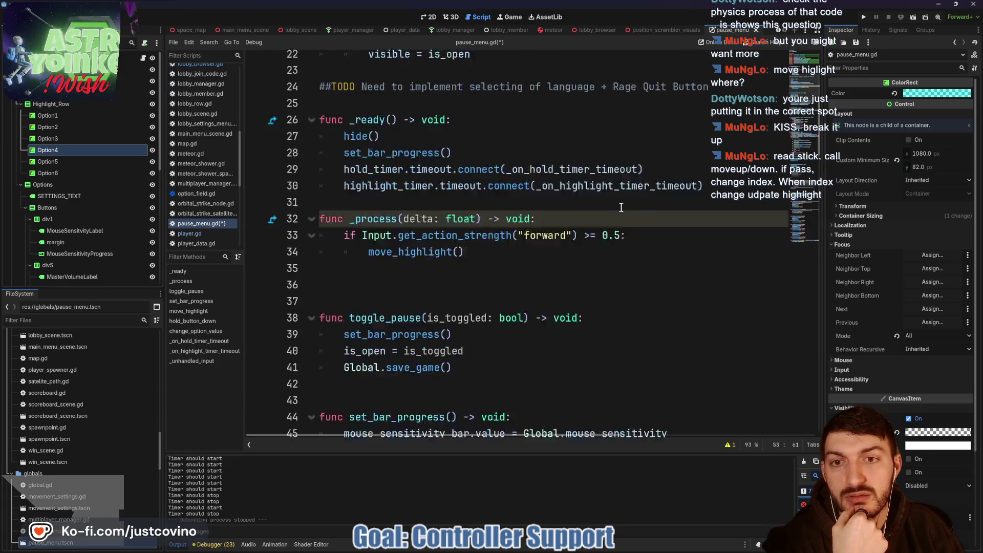
pyautogui.scroll(2, 621, 207)
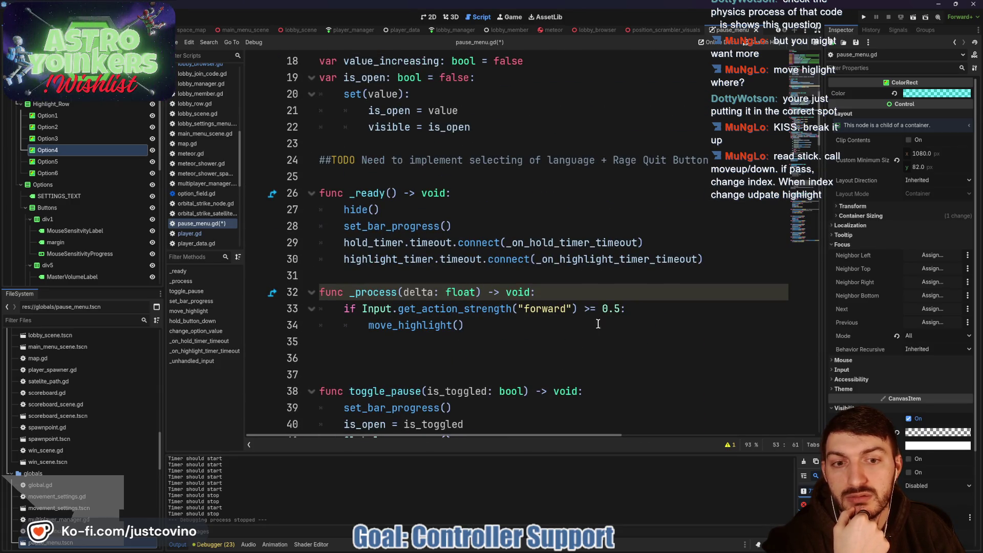
# Add moving_up = true above move_highlight() in _process, removing the mistaken is_ prefix
pyautogui.click(639, 309)
pyautogui.press('Return')
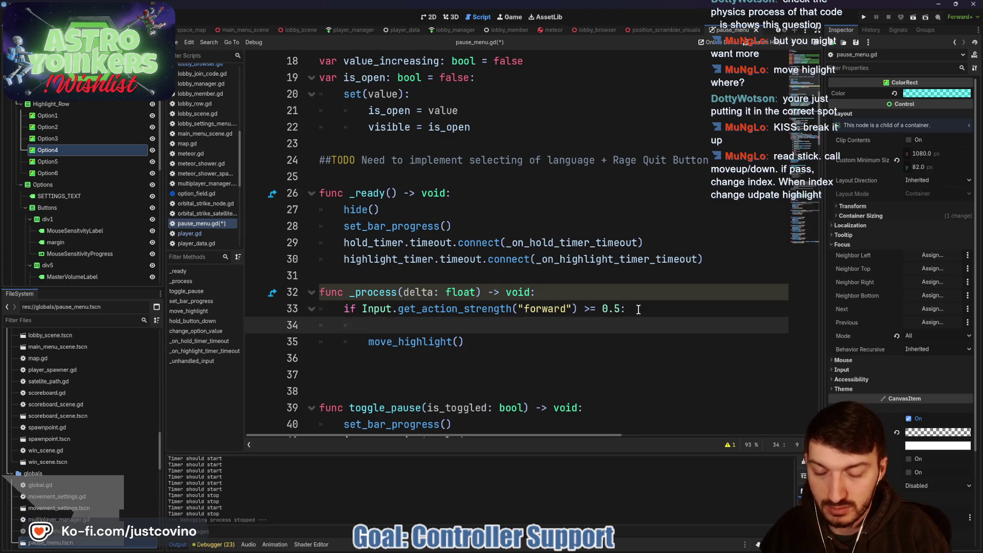
pyautogui.write('is_mov')
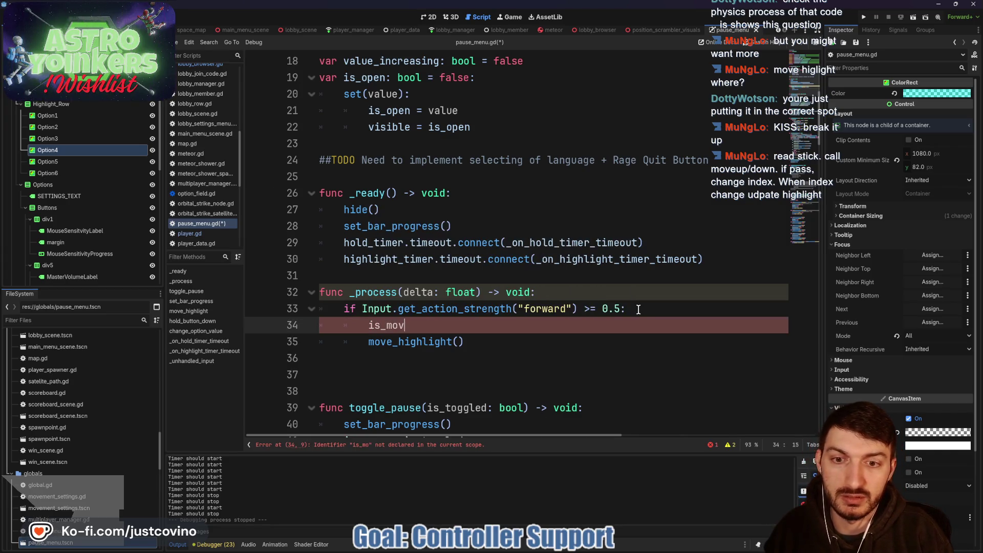
pyautogui.write('ing_up = true')
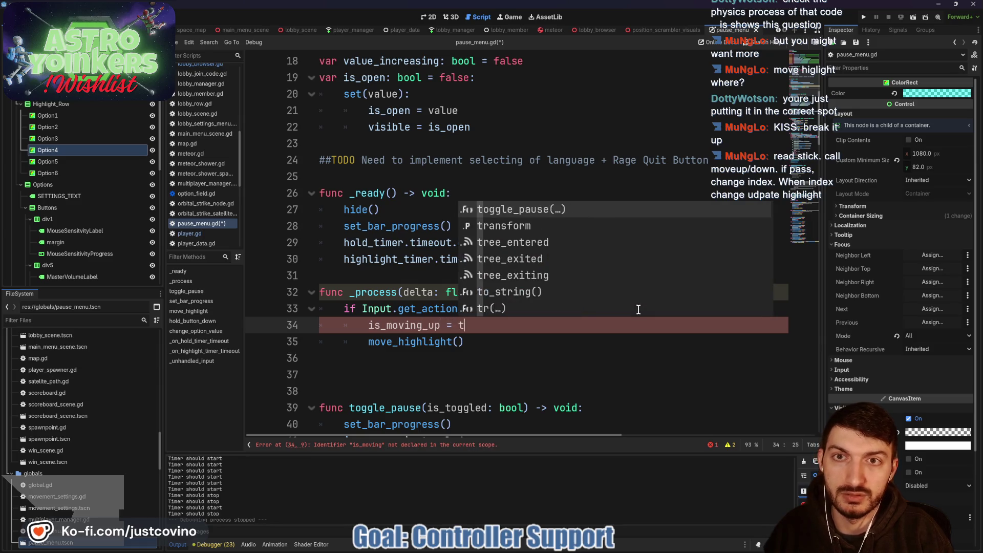
pyautogui.scroll(-7, 496, 318)
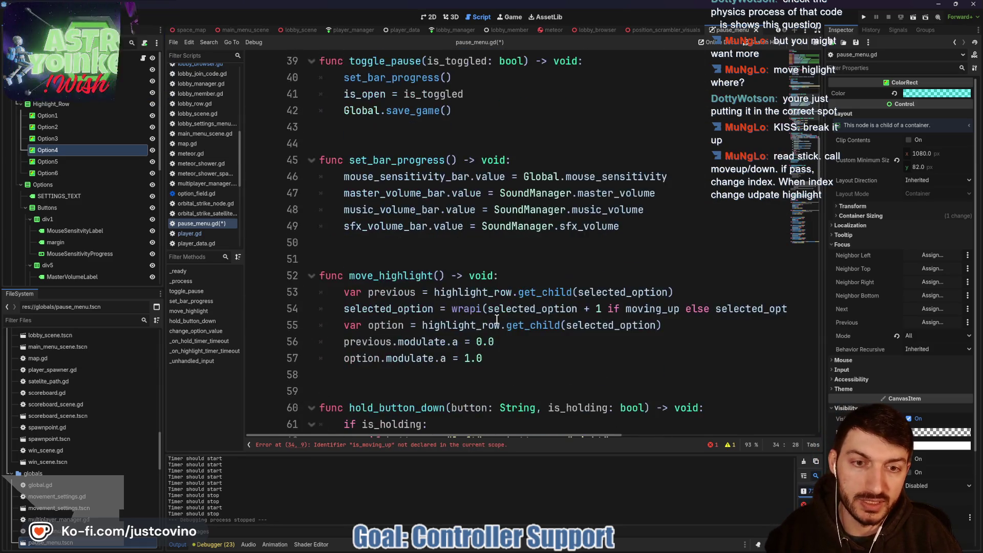
pyautogui.scroll(3, 496, 318)
pyautogui.scroll(-3, 497, 318)
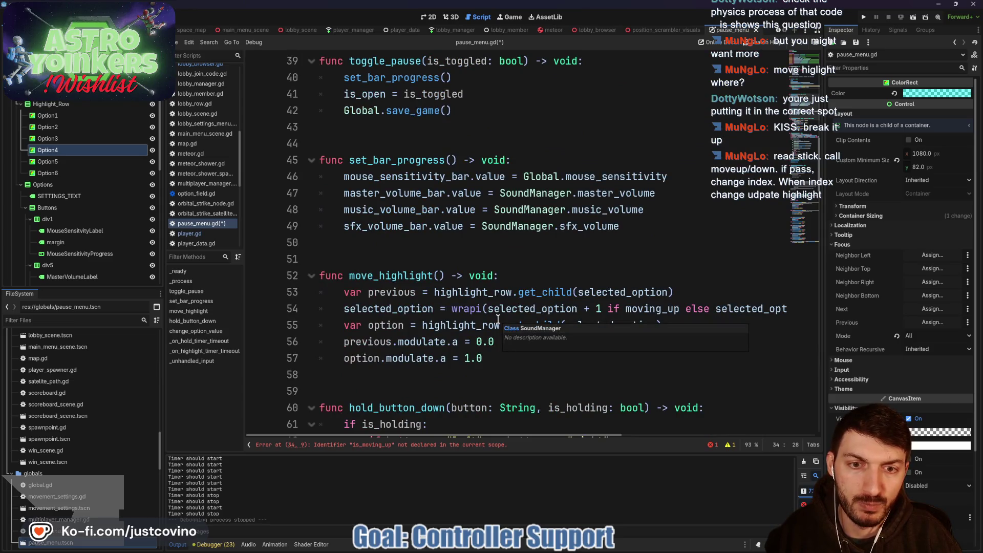
pyautogui.doubleClick(635, 309)
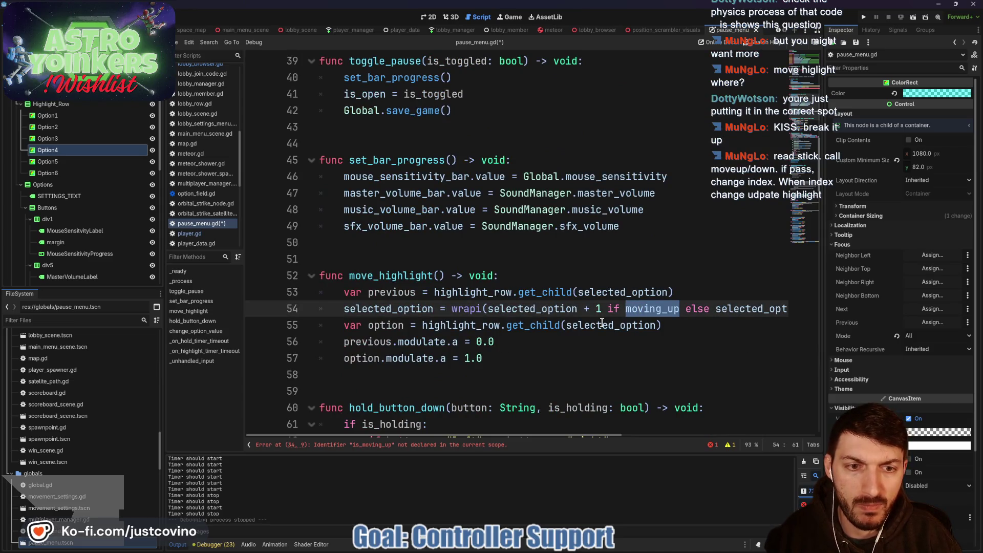
pyautogui.scroll(6, 602, 321)
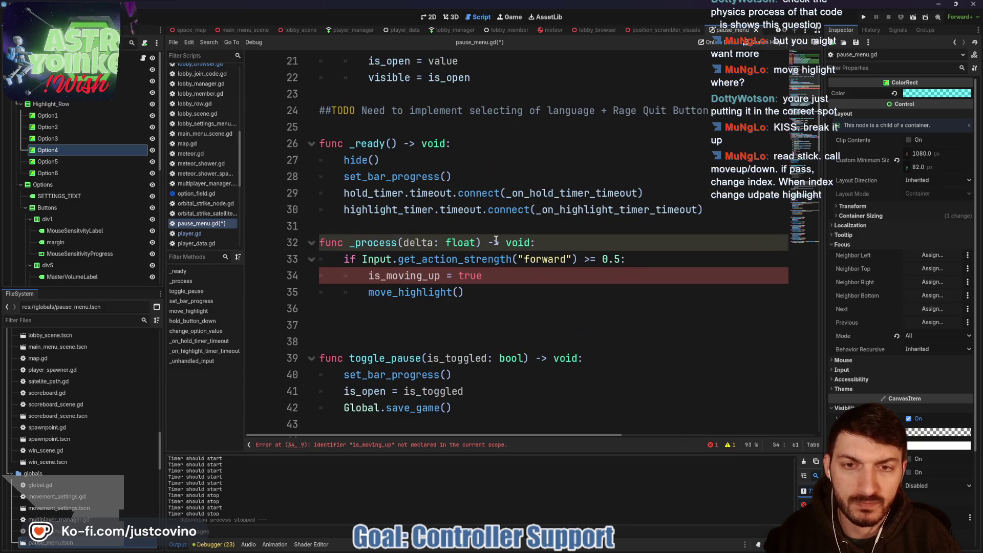
pyautogui.click(388, 275)
pyautogui.press('BackSpace')
pyautogui.press('BackSpace')
pyautogui.press('BackSpace')
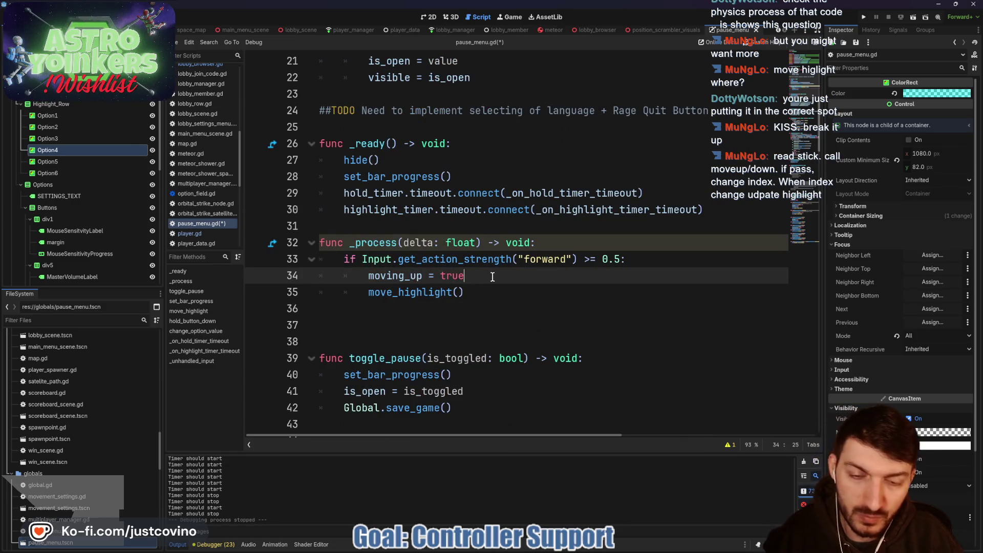
# Save pause_menu.gd and look over the finished _process function
pyautogui.click(486, 296)
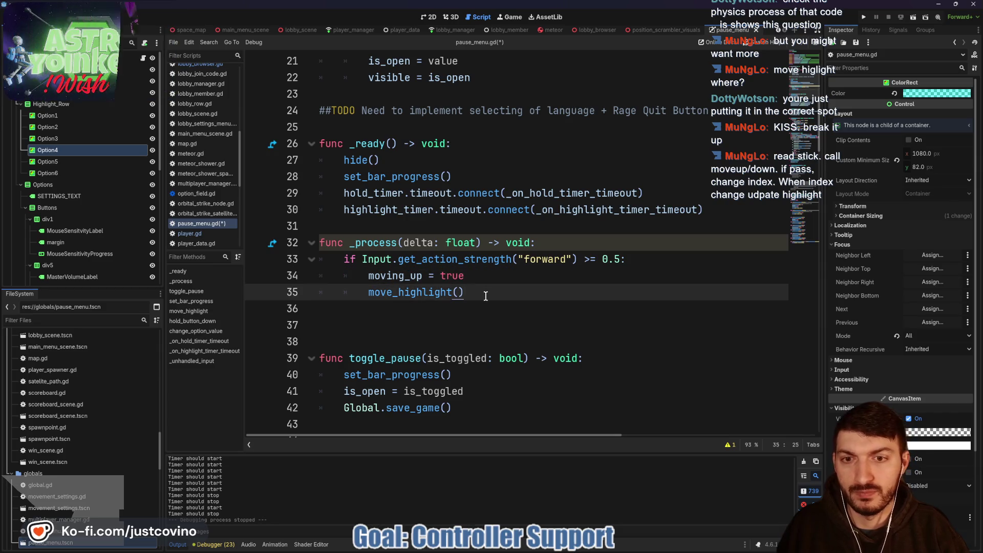
pyautogui.hotkey('ctrl', 's')
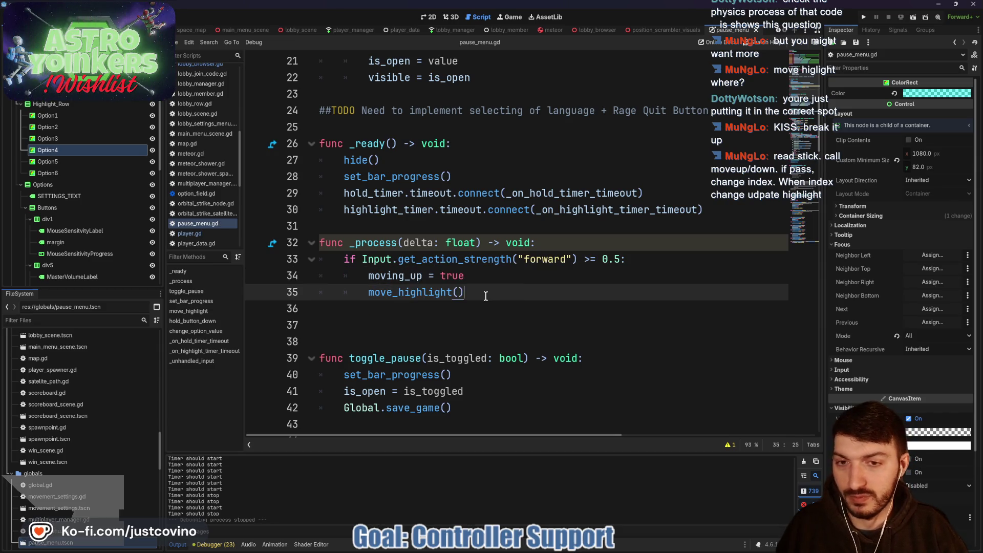
pyautogui.scroll(-6, 463, 296)
pyautogui.scroll(3, 489, 311)
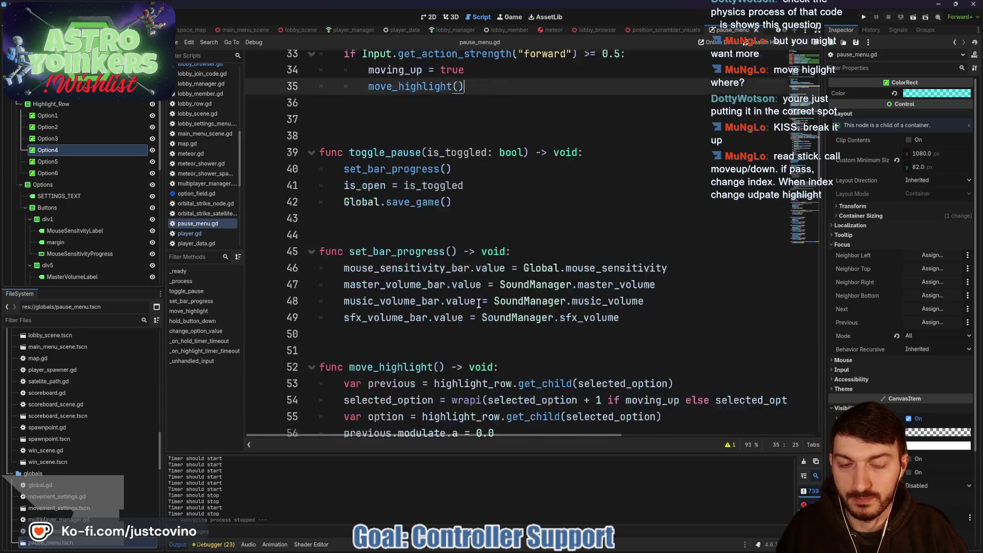
pyautogui.scroll(1, 490, 310)
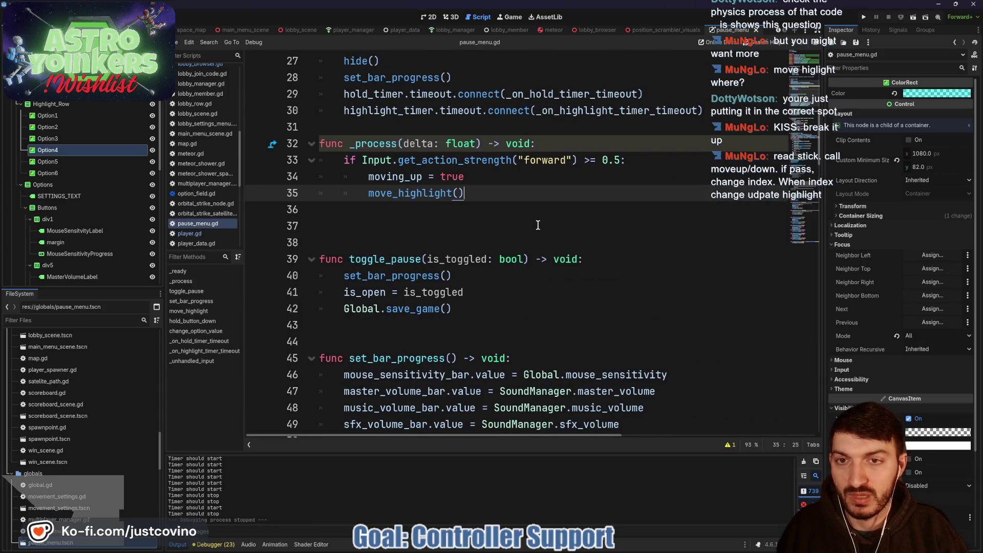